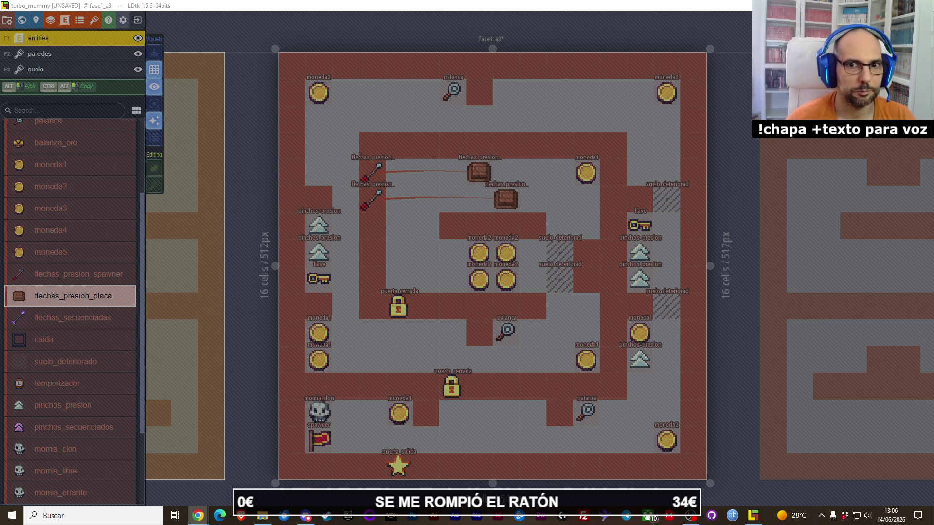
Step through levels fase1_a4 and fase1_a3 to make fase1_a2 active, then select pinchos_secuenciados.
{"action": "left_click", "coordinate": [275, 308]}
{"action": "scroll", "coordinate": [424, 300], "scroll_direction": "down", "scroll_amount": 2}
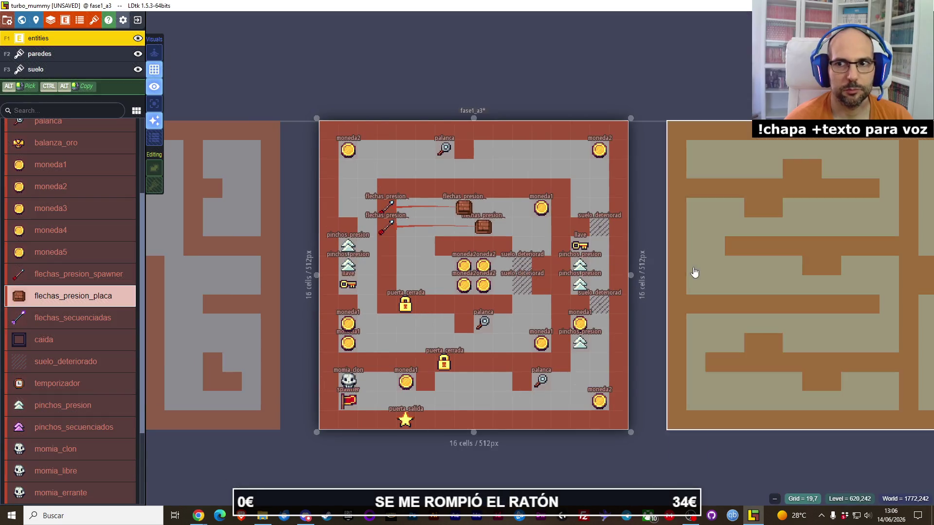
{"action": "left_click", "coordinate": [694, 272]}
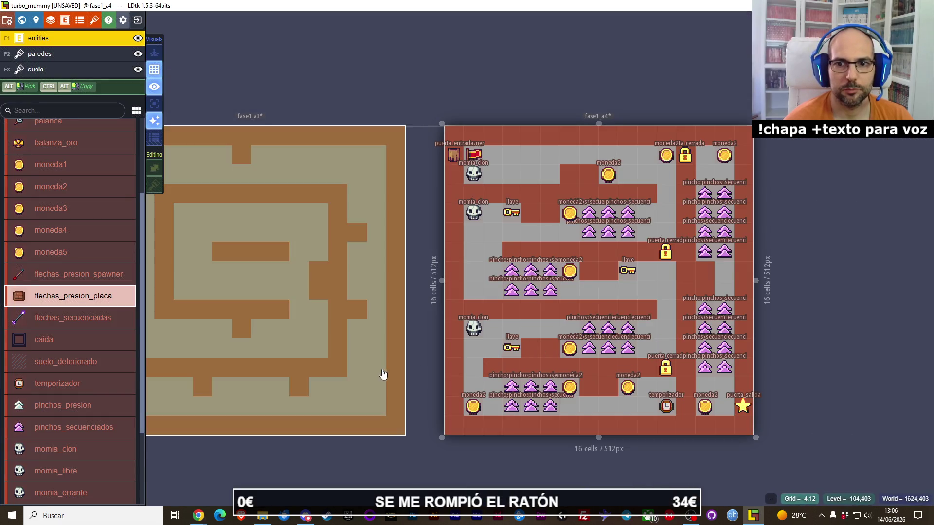
{"action": "left_click_drag", "start_coordinate": [383, 374], "coordinate": [496, 360]}
{"action": "left_click", "coordinate": [314, 338]}
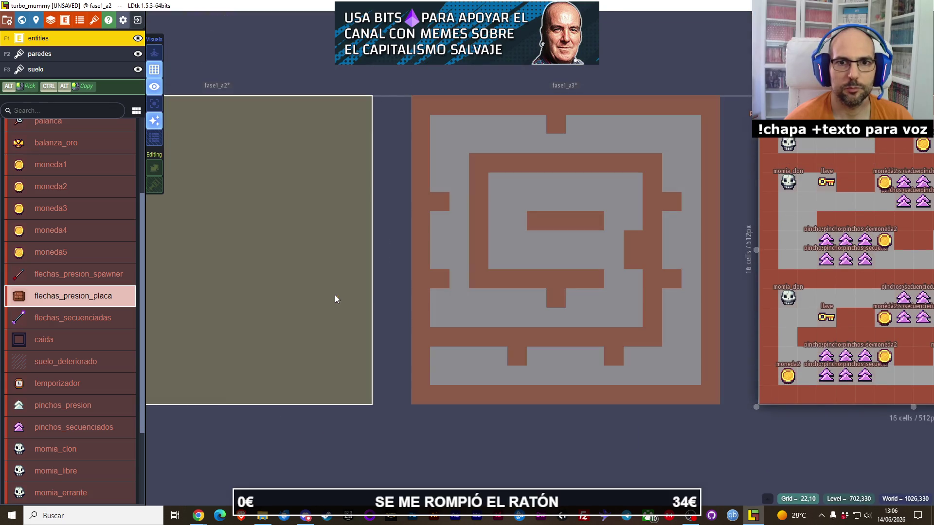
{"action": "left_click", "coordinate": [334, 295]}
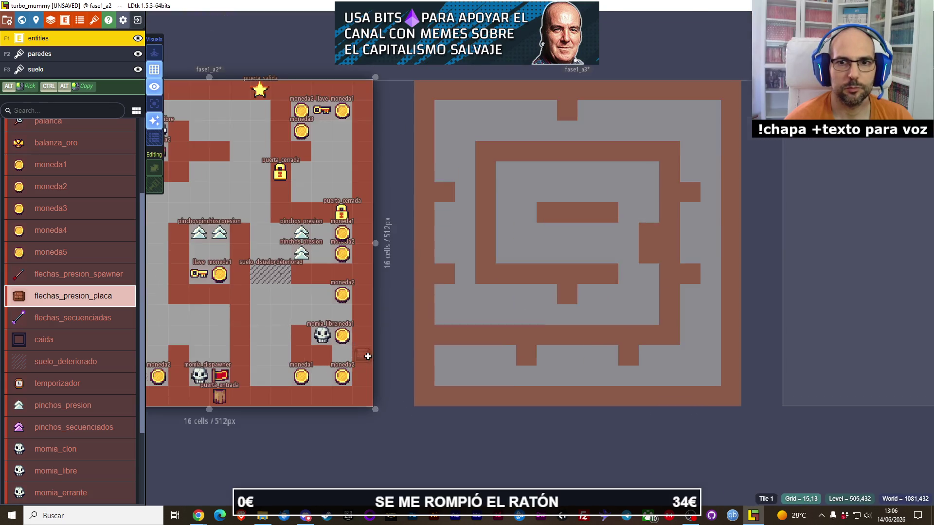
{"action": "scroll", "coordinate": [538, 261], "scroll_direction": "right", "scroll_amount": 2}
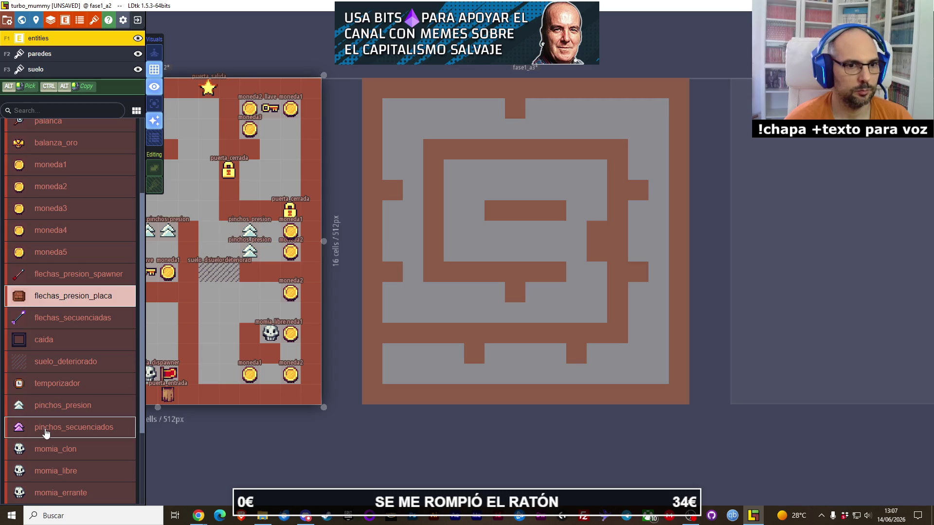
{"action": "left_click", "coordinate": [46, 432]}
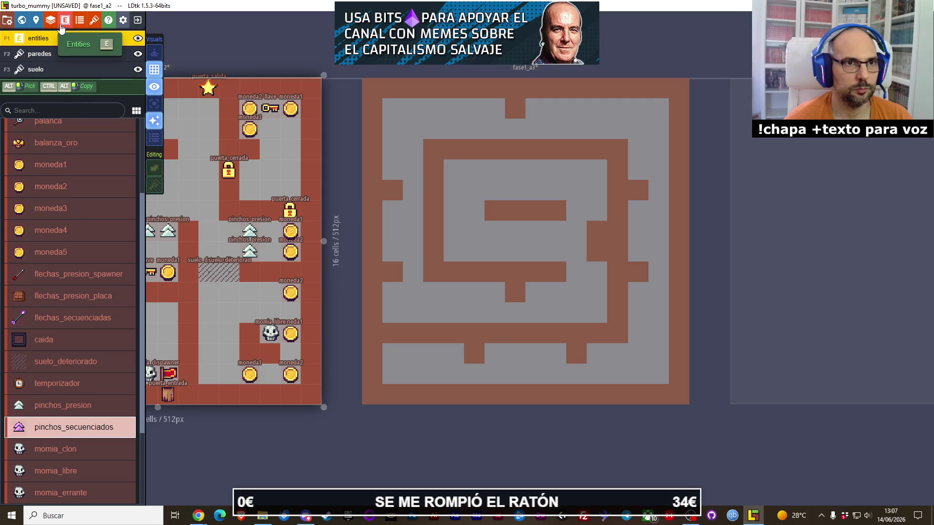
Open Project Entities on pinchos_secuenciados and look over the metronomo field's display options.
{"action": "left_click", "coordinate": [65, 20]}
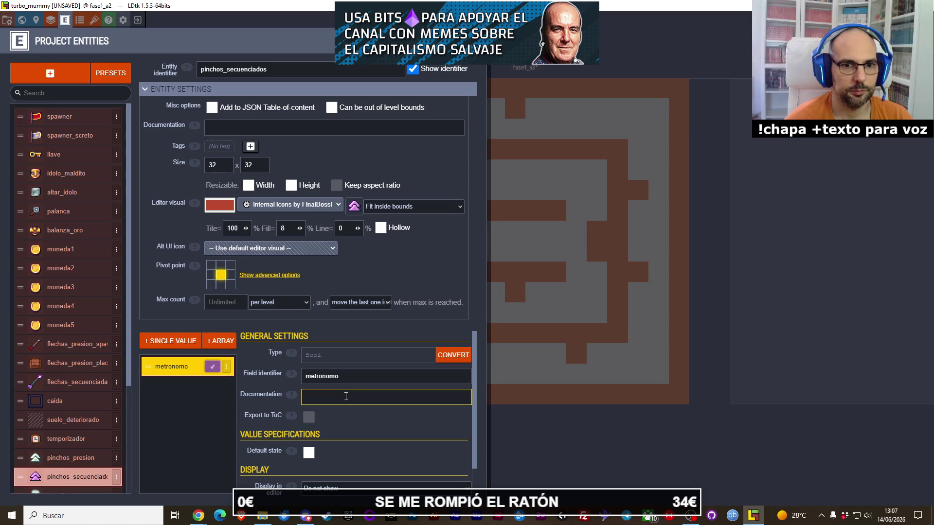
{"action": "scroll", "coordinate": [364, 434], "scroll_direction": "down", "scroll_amount": 1}
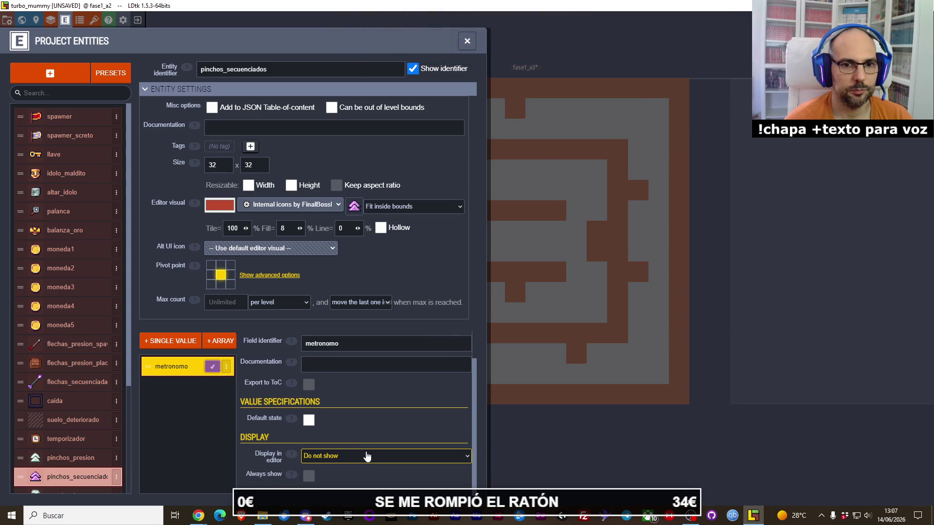
{"action": "left_click", "coordinate": [367, 455]}
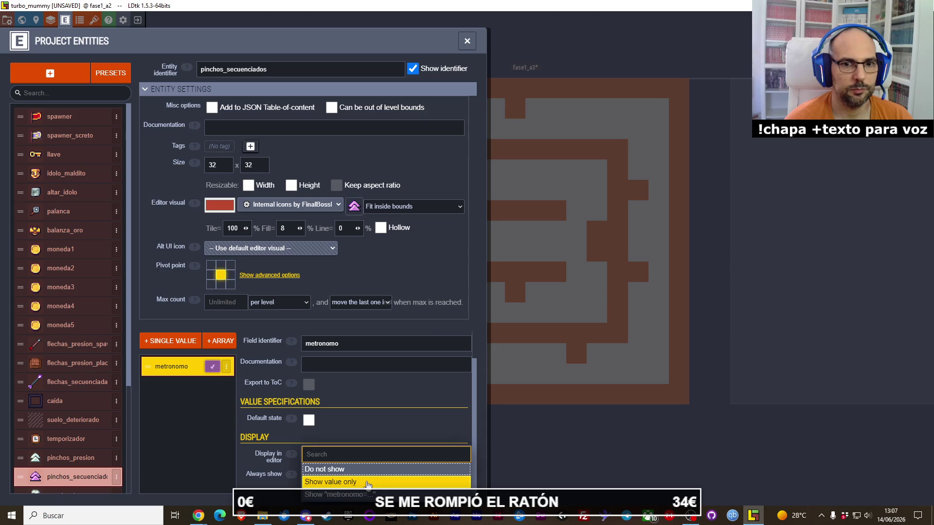
{"action": "left_click", "coordinate": [366, 392]}
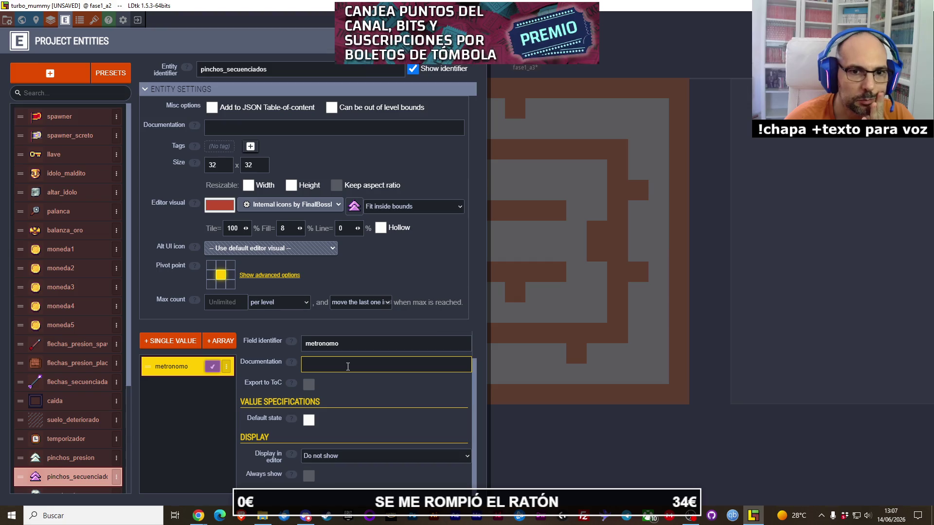
Switch to the browser a few times, raise the music volume, and return to LDtk.
{"action": "key", "text": "alt+Tab"}
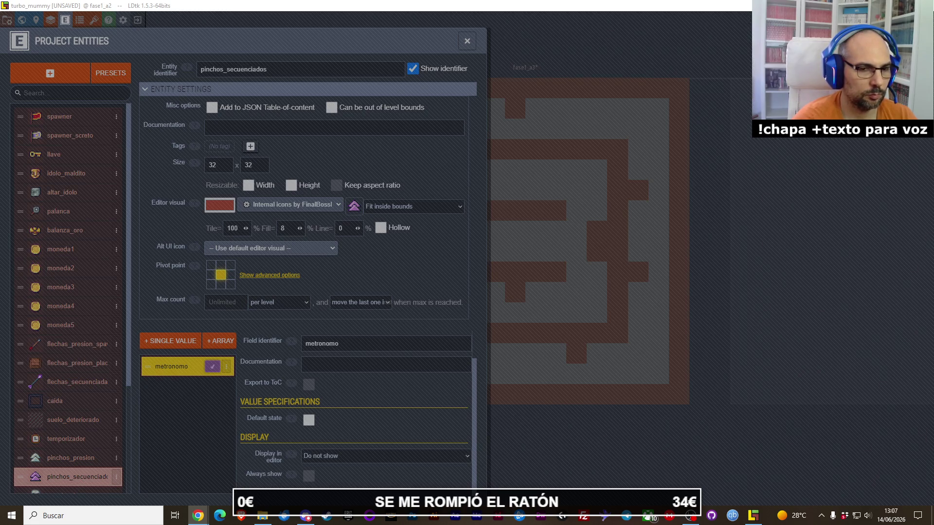
{"action": "left_click", "coordinate": [258, 322]}
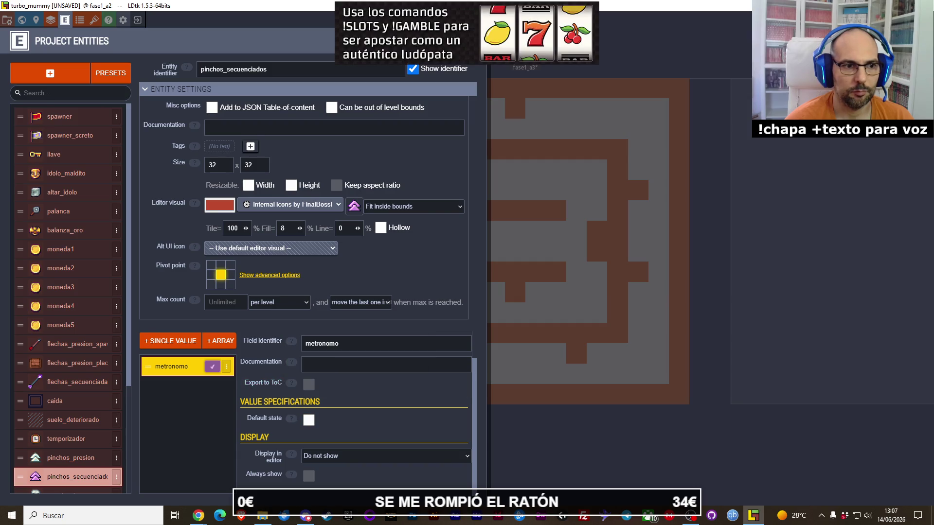
{"action": "key", "text": "alt+Tab"}
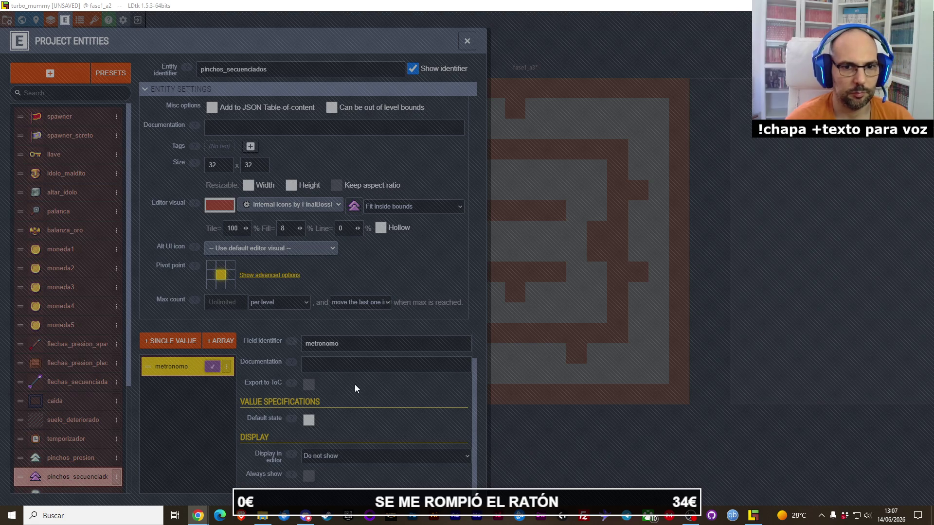
{"action": "left_click", "coordinate": [314, 382]}
{"action": "mouse_move", "coordinate": [292, 383]}
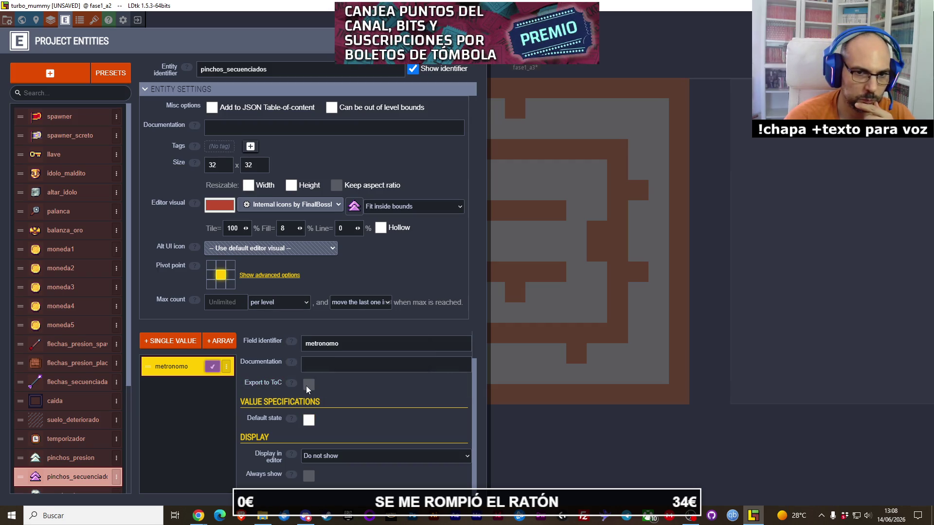
{"action": "key", "text": "alt+Tab"}
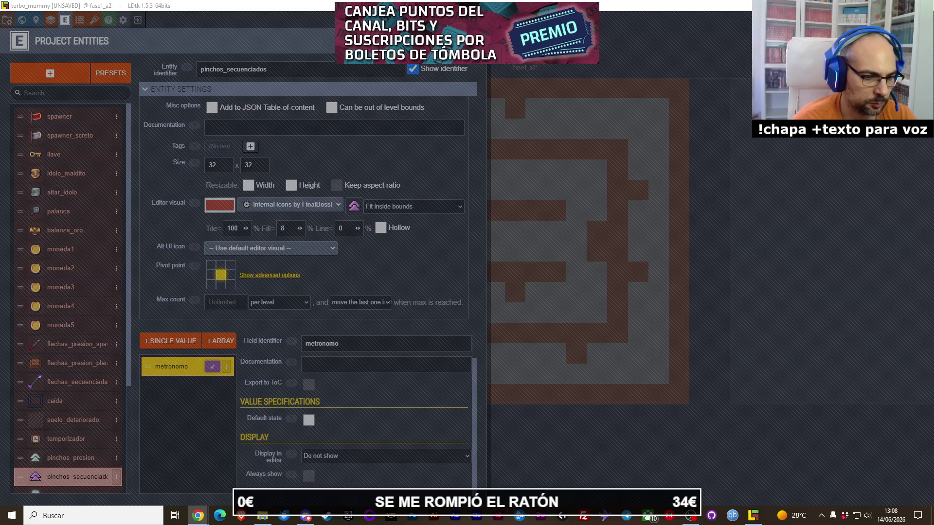
{"action": "key", "text": "XF86AudioRaiseVolume"}
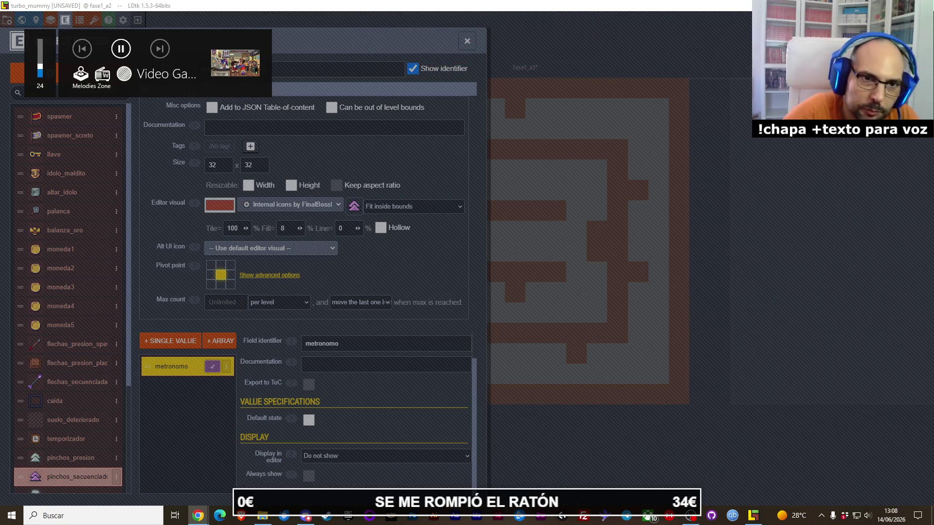
{"action": "left_click", "coordinate": [341, 319]}
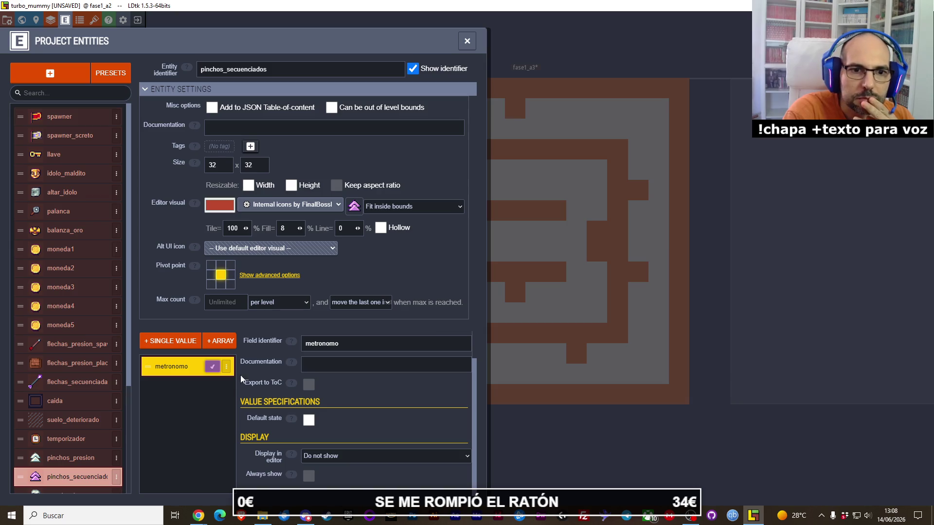
Set metronomo's Display in editor to 'Show value only' above the entity, with Always show ticked.
{"action": "left_click", "coordinate": [227, 368]}
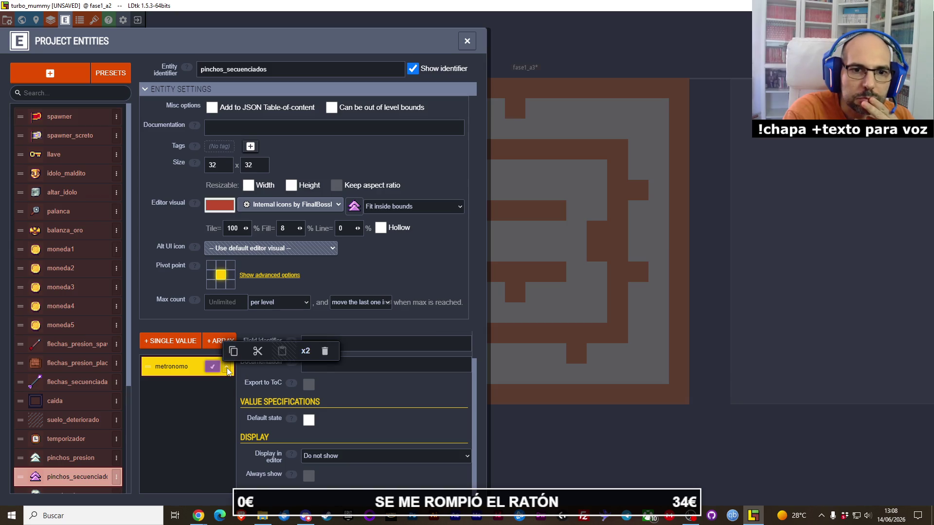
{"action": "left_click", "coordinate": [169, 378]}
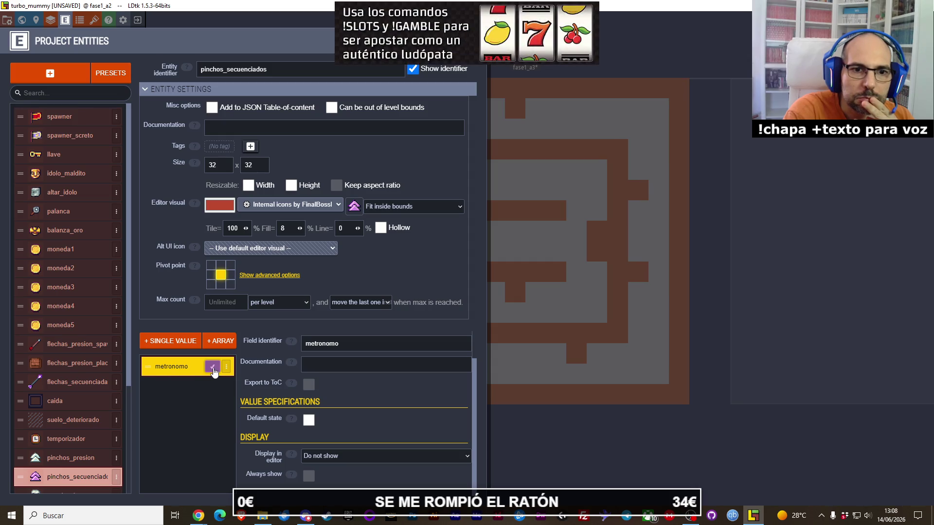
{"action": "left_click", "coordinate": [331, 365]}
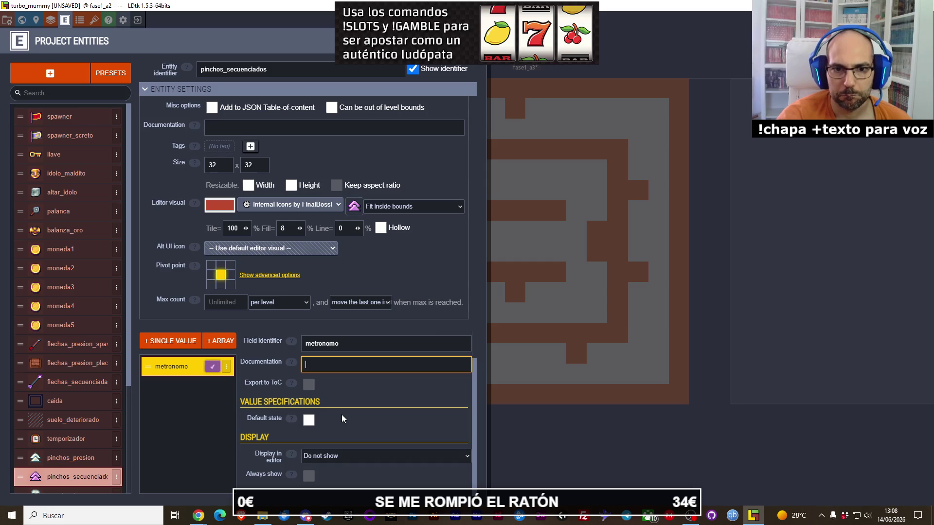
{"action": "left_click", "coordinate": [349, 455]}
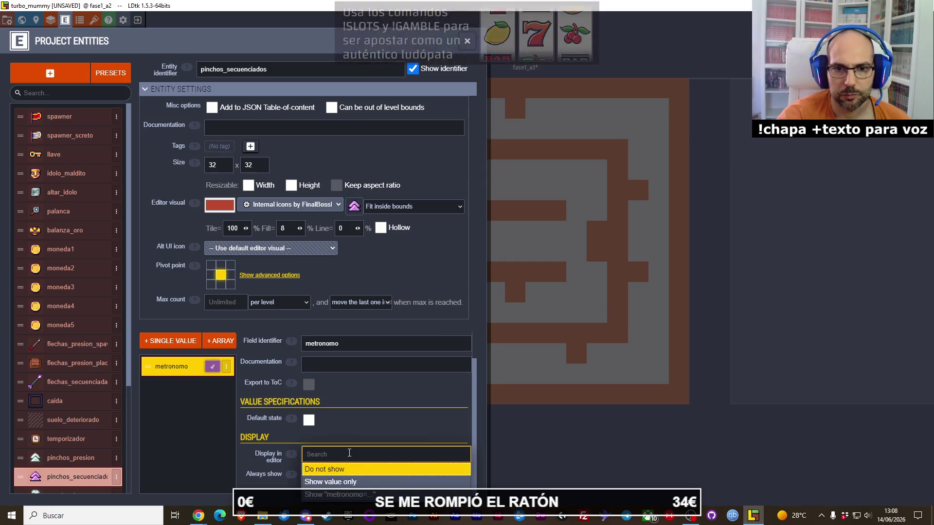
{"action": "left_click", "coordinate": [352, 483]}
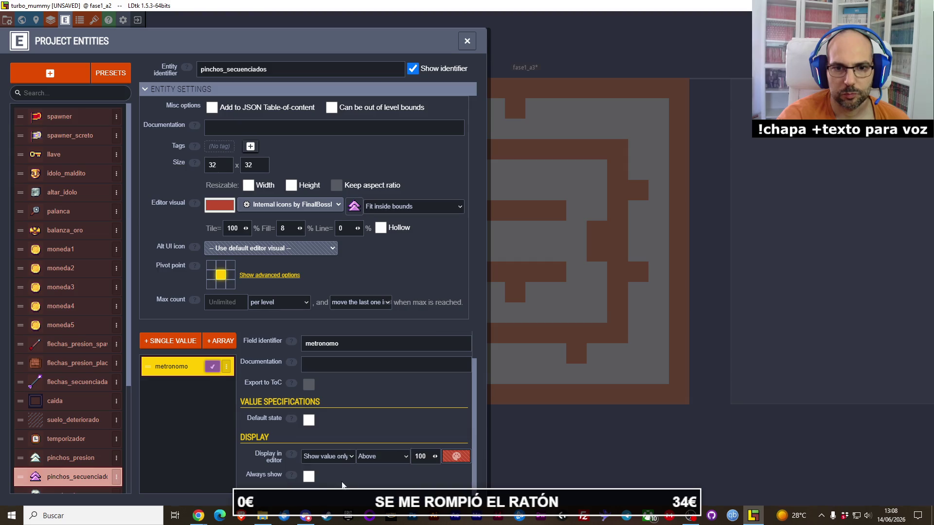
{"action": "left_click", "coordinate": [314, 477]}
Close Project Entities and make level fase1_a4 active via fase1_a3.
{"action": "key", "text": "Escape"}
{"action": "left_click", "coordinate": [614, 319]}
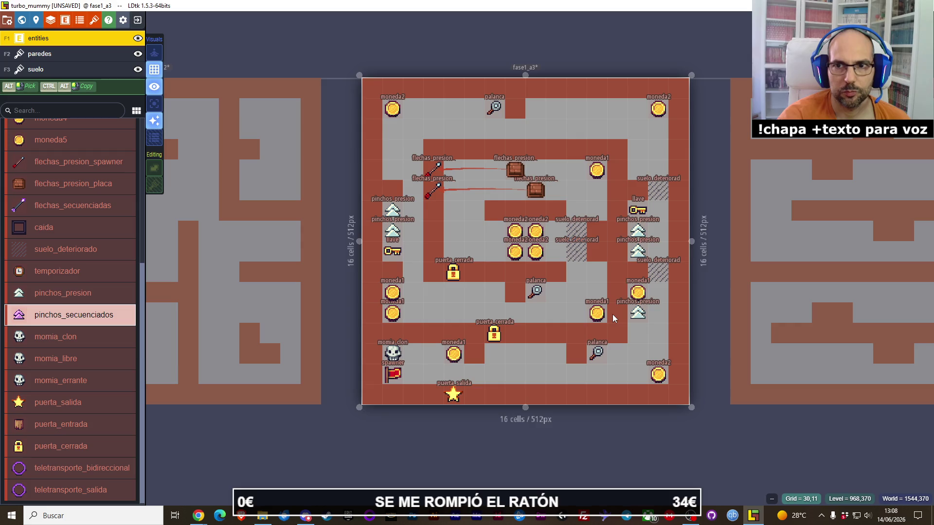
{"action": "left_click", "coordinate": [817, 282]}
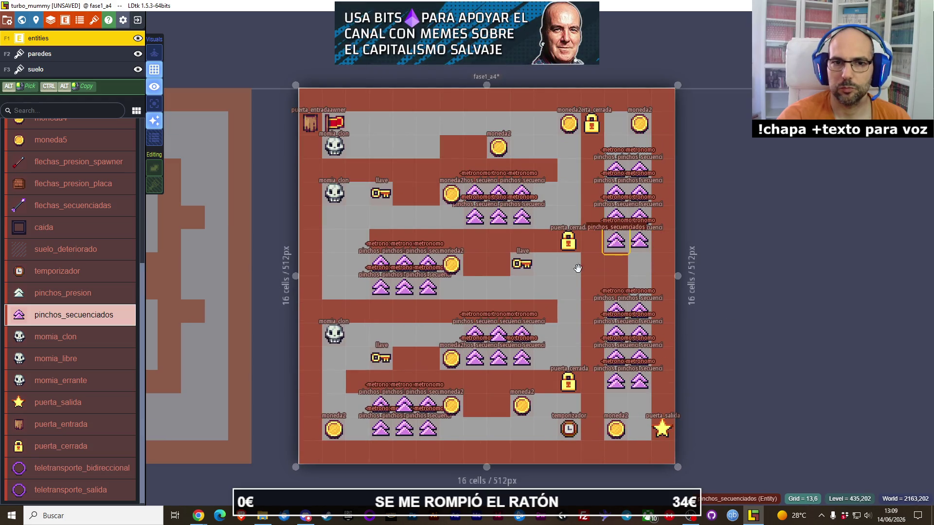
Reopen the entity definitions and untick Always show for the metronomo field.
{"action": "left_click", "coordinate": [71, 21]}
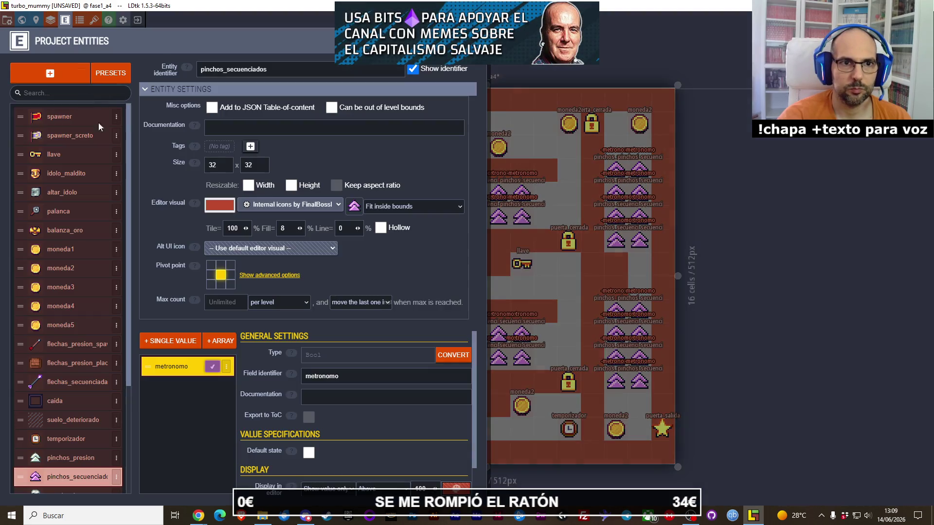
{"action": "scroll", "coordinate": [365, 428], "scroll_direction": "down", "scroll_amount": 2}
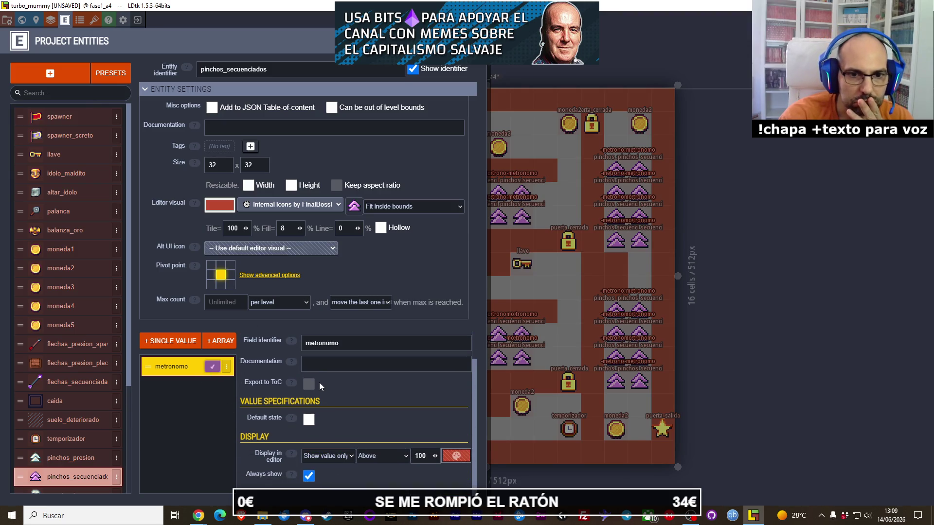
{"action": "left_click", "coordinate": [309, 479]}
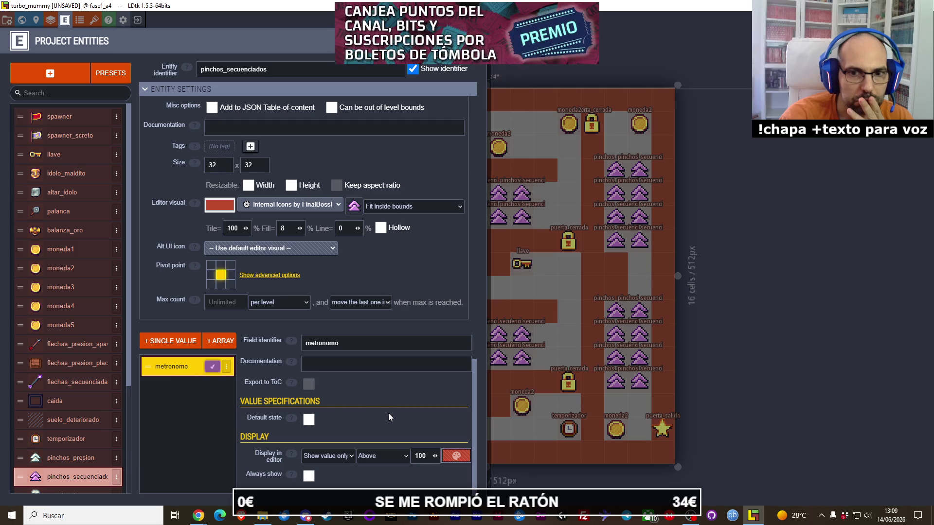
{"action": "left_click", "coordinate": [337, 371]}
Add a single-value Multilines field to pinchos_secuenciados and open its actions menu.
{"action": "left_click", "coordinate": [203, 372]}
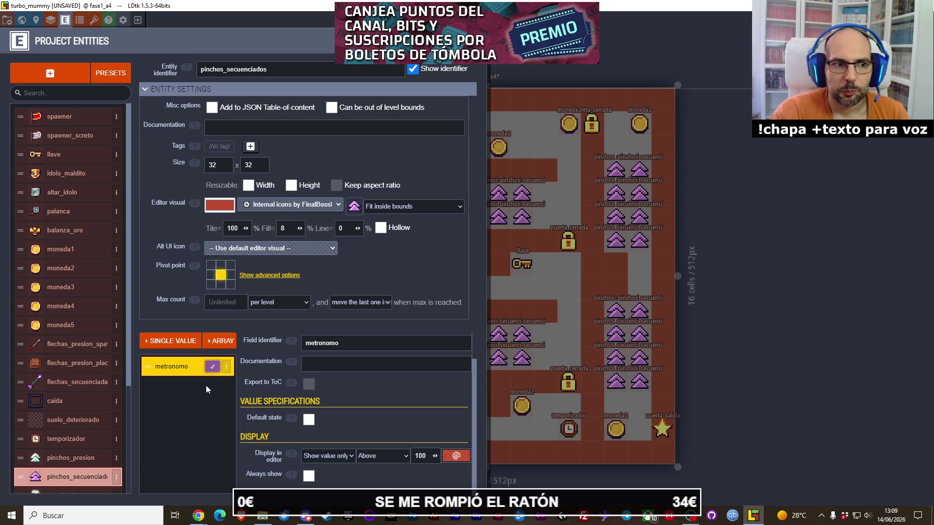
{"action": "left_click", "coordinate": [167, 344]}
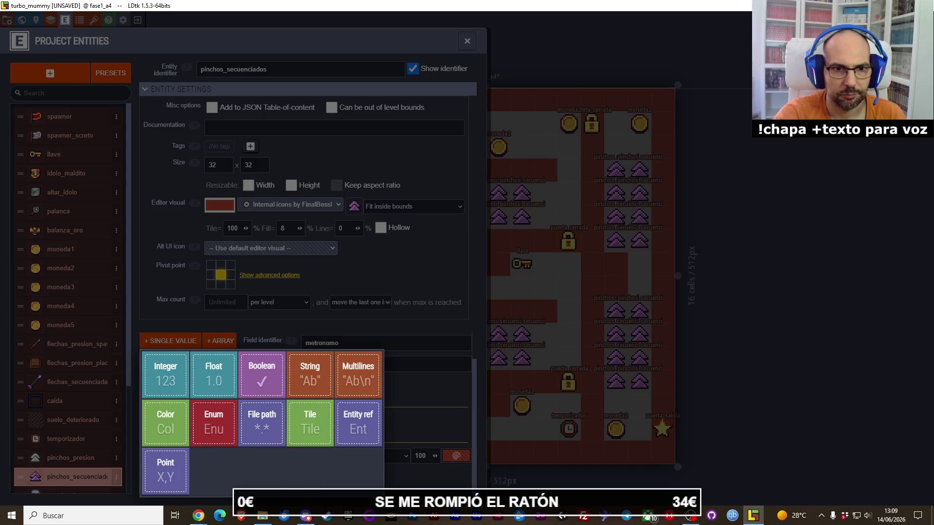
{"action": "left_click", "coordinate": [346, 393]}
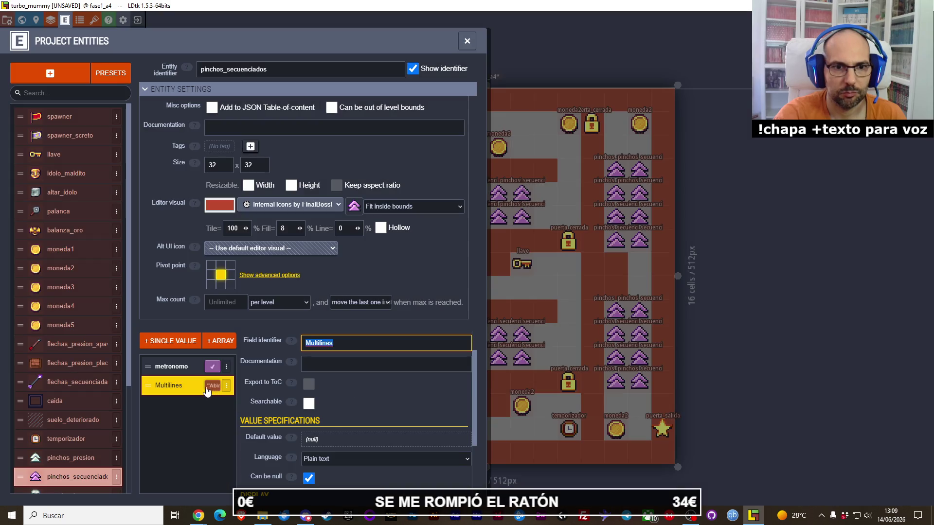
{"action": "left_click", "coordinate": [227, 386]}
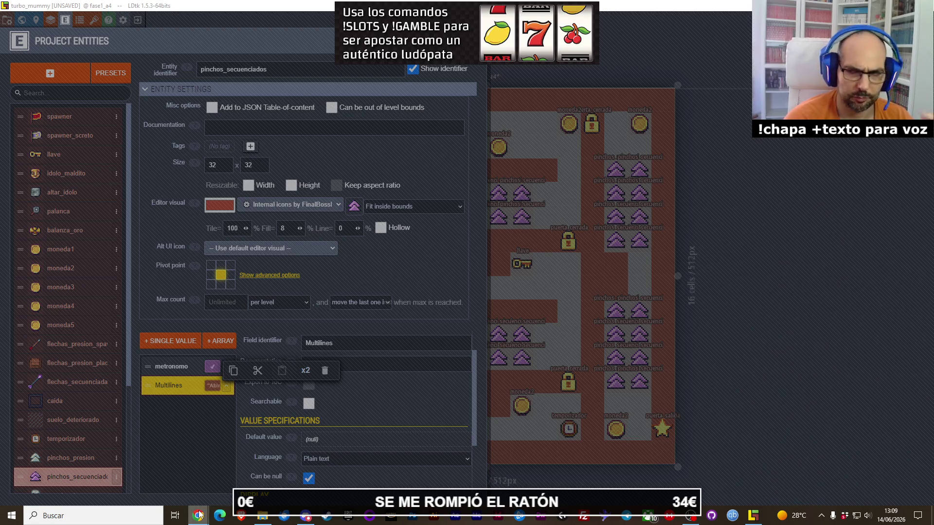
{"action": "mouse_move", "coordinate": [198, 514]}
{"action": "left_click", "coordinate": [268, 492]}
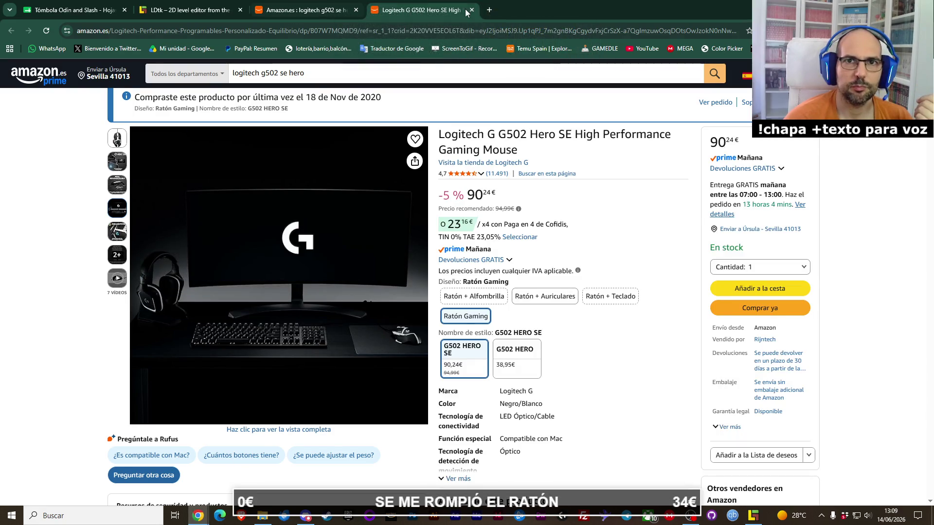
Switch to the ldtk.io tab and scroll to the top of the page.
{"action": "left_click", "coordinate": [184, 10]}
{"action": "scroll", "coordinate": [267, 191], "scroll_direction": "up", "scroll_amount": 10}
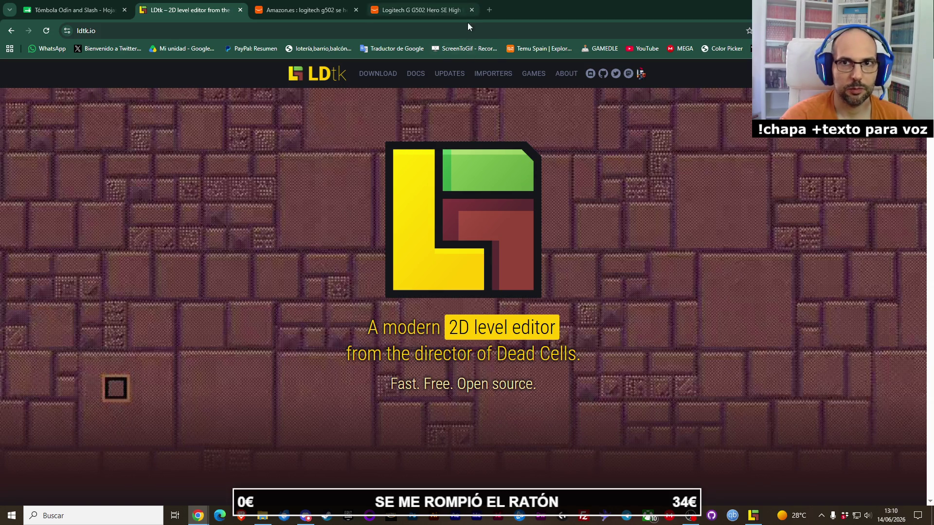
Open youtube.com in a new browser tab.
{"action": "left_click", "coordinate": [490, 12]}
{"action": "type", "text": "youtube.com"}
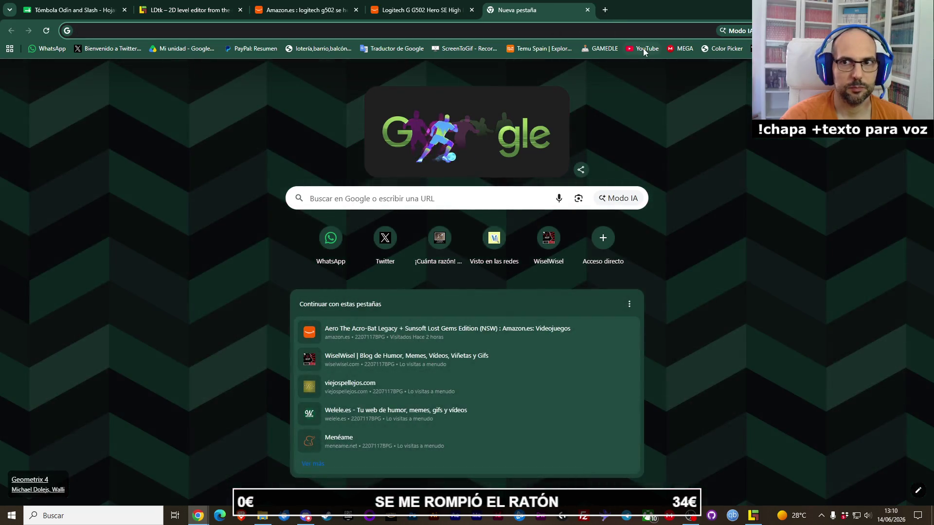
{"action": "key", "text": "Return"}
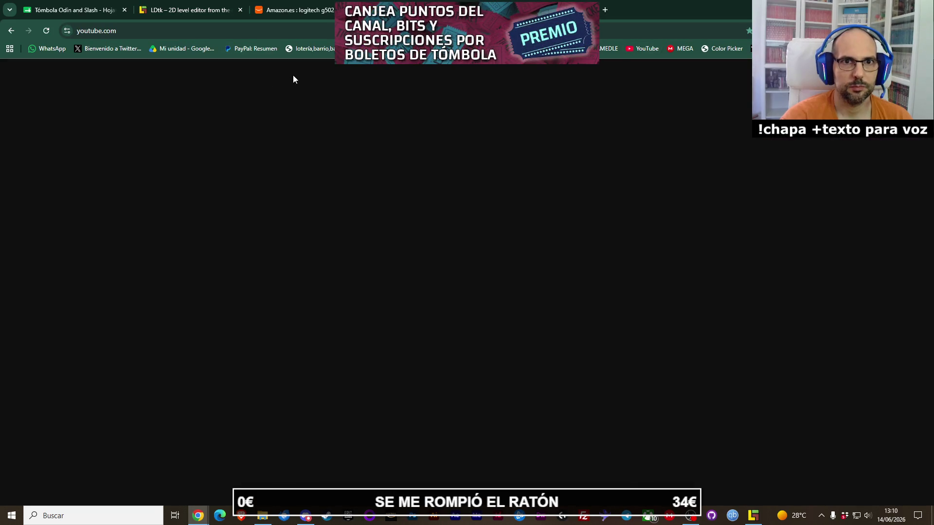
Search 'deadcells run' and play the Dead Cells 5BC FULL RUN video fullscreen.
{"action": "type", "text": "deadc"}
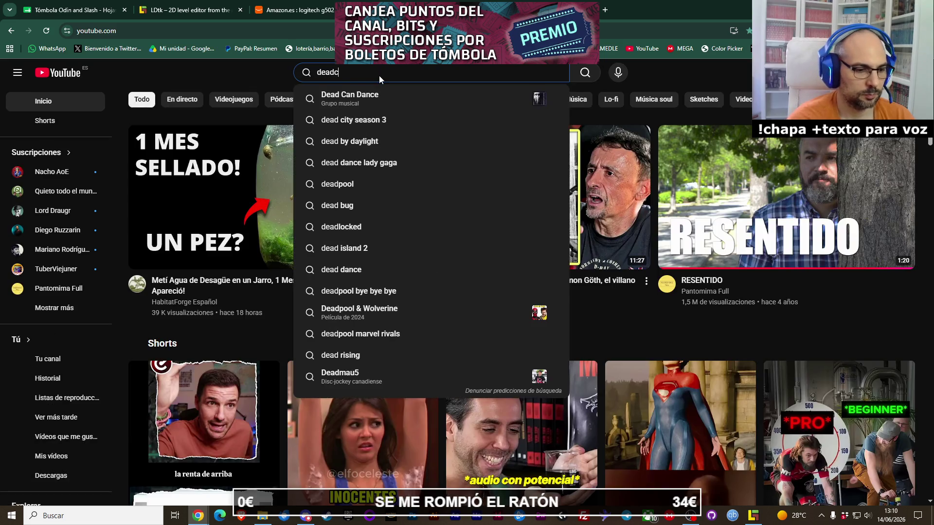
{"action": "type", "text": "ells run"}
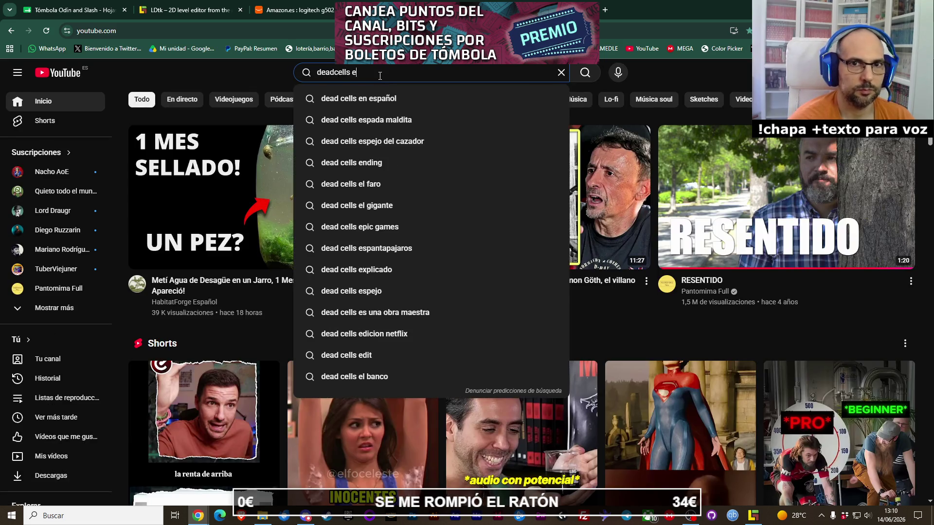
{"action": "key", "text": "Return"}
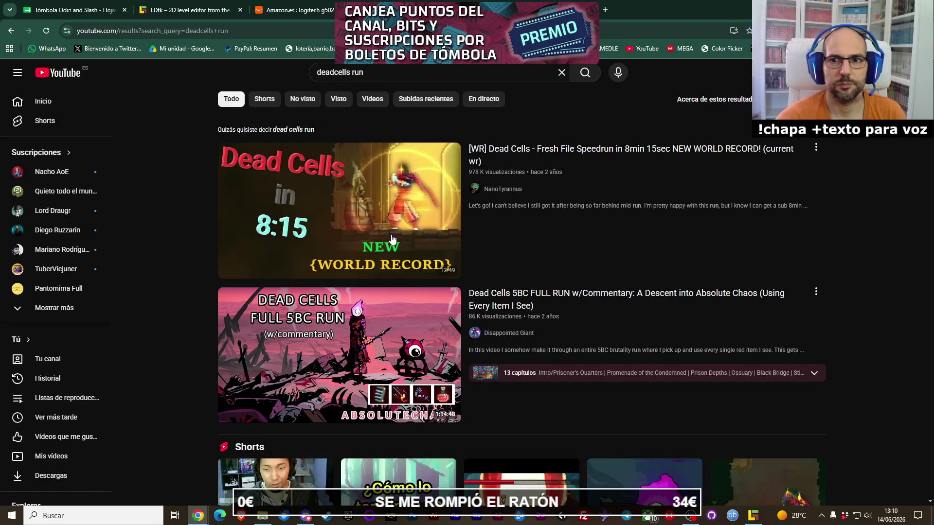
{"action": "left_click", "coordinate": [354, 336]}
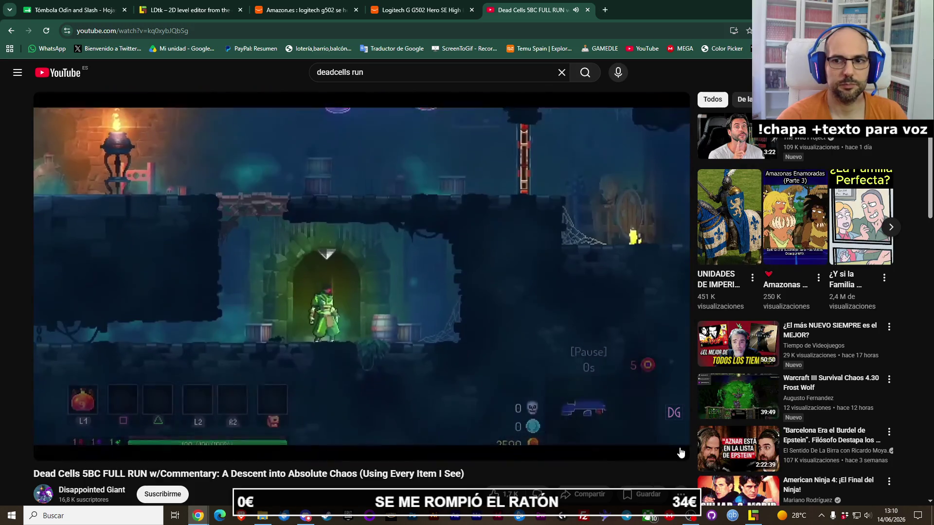
{"action": "left_click", "coordinate": [670, 447]}
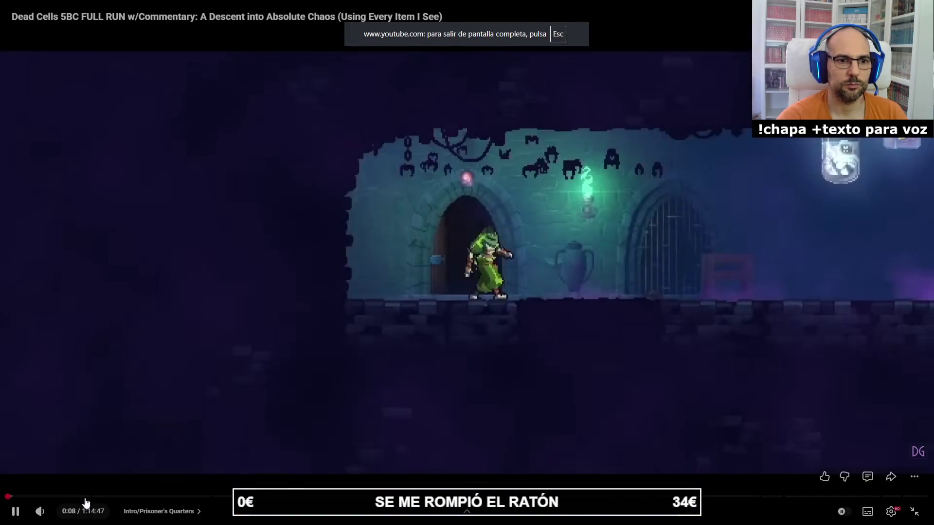
Jump ahead in the Dead Cells run video and leave fullscreen.
{"action": "left_click", "coordinate": [75, 497]}
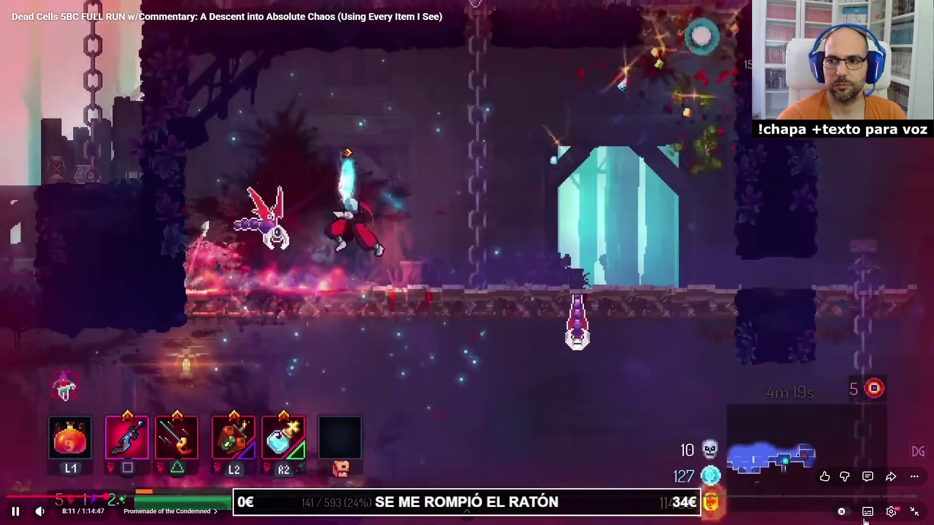
{"action": "key", "text": "Escape"}
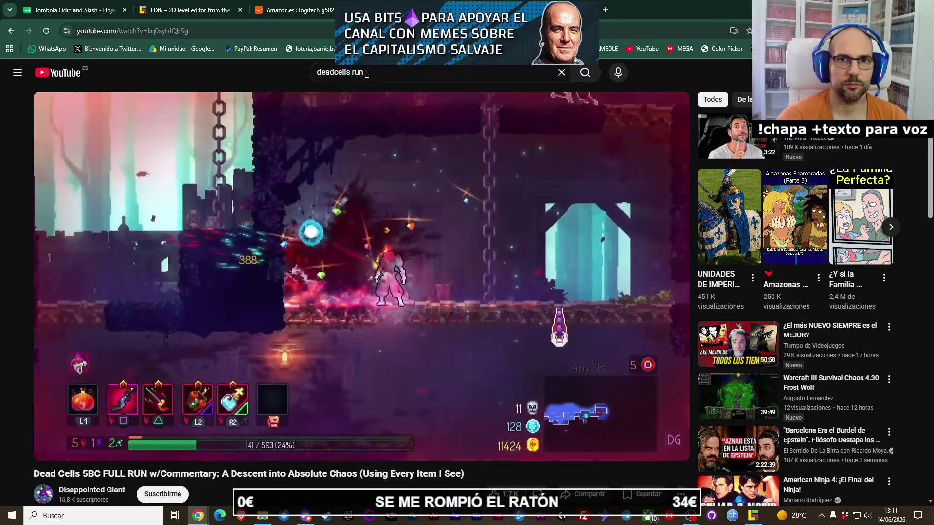
Search 'dead cells gameplay no commentary' and play the FULL GAME walkthrough video.
{"action": "left_click", "coordinate": [367, 73]}
{"action": "key", "text": "BackSpace"}
{"action": "key", "text": "BackSpace"}
{"action": "key", "text": "BackSpace"}
{"action": "type", "text": "g"}
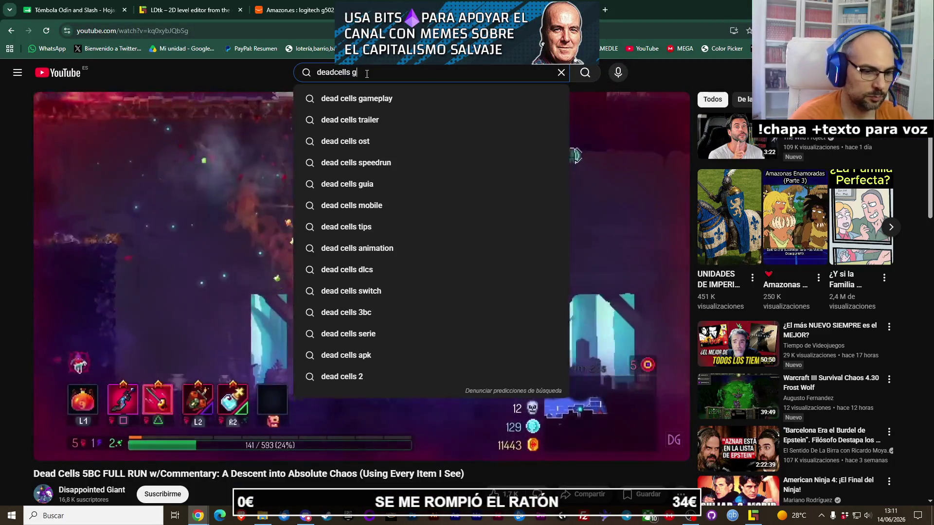
{"action": "type", "text": "ame"}
{"action": "key", "text": "BackSpace"}
{"action": "key", "text": "BackSpace"}
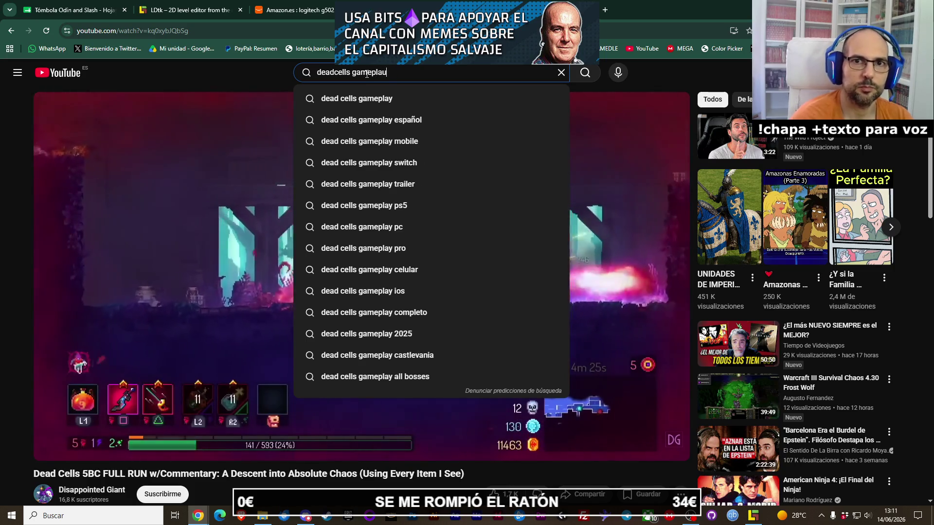
{"action": "type", "text": "y"}
{"action": "key", "text": "Down"}
{"action": "key", "text": "Down"}
{"action": "key", "text": "Down"}
{"action": "key", "text": "Return"}
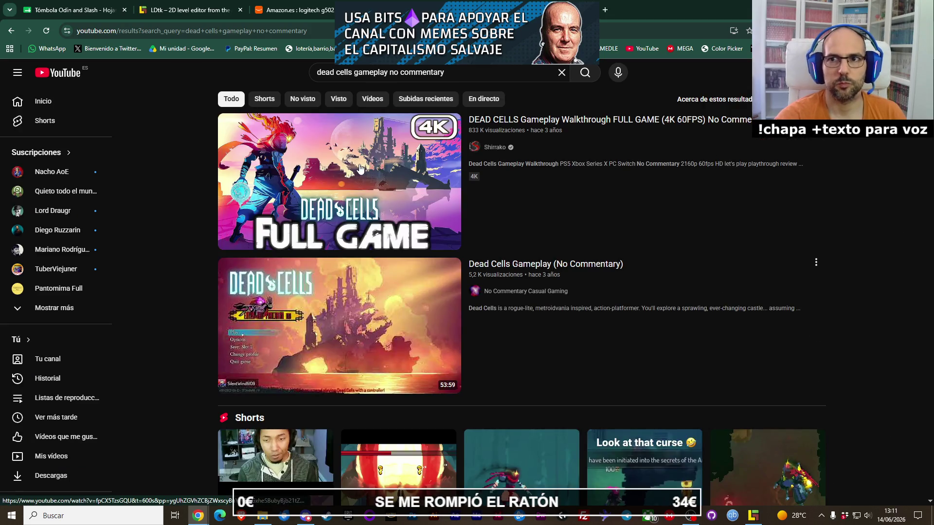
{"action": "left_click", "coordinate": [360, 169]}
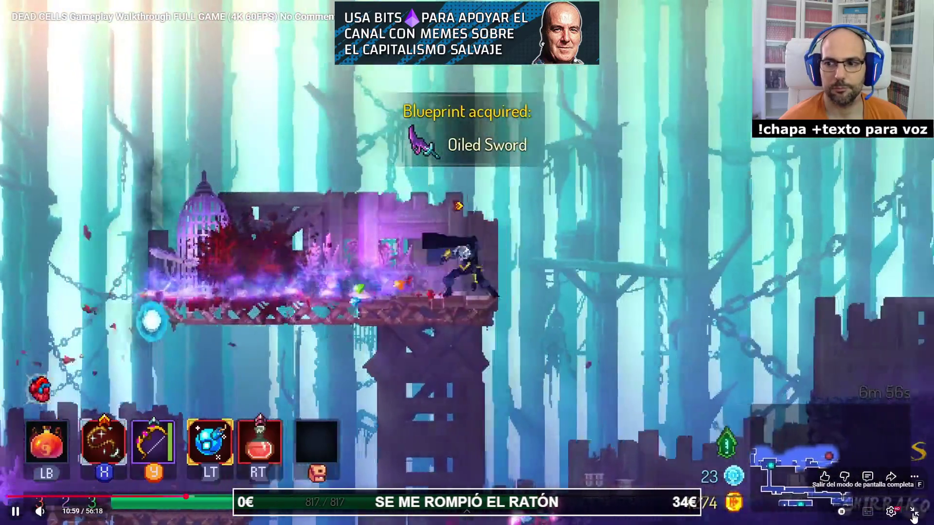
{"action": "left_click", "coordinate": [914, 516]}
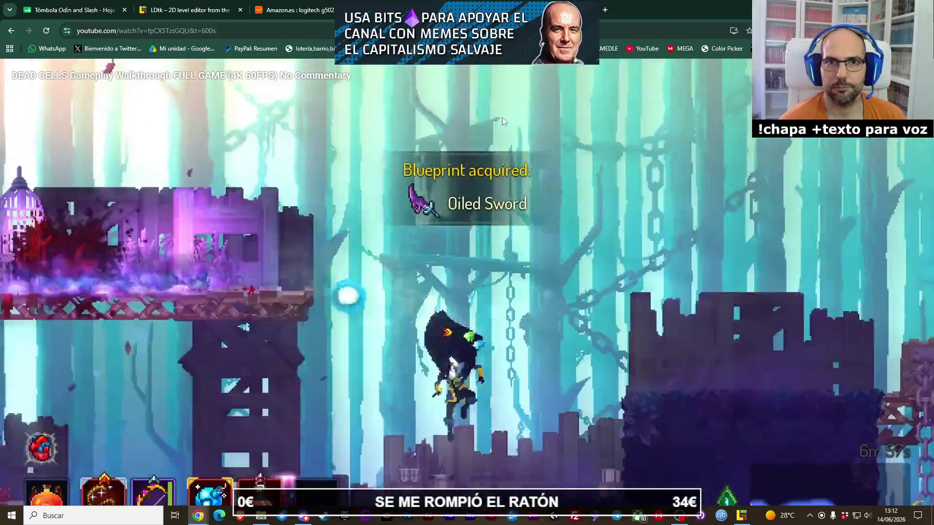
Switch to the ldtk.io tab, then bring the LDtk editor back to the front.
{"action": "key", "text": "ctrl+Tab"}
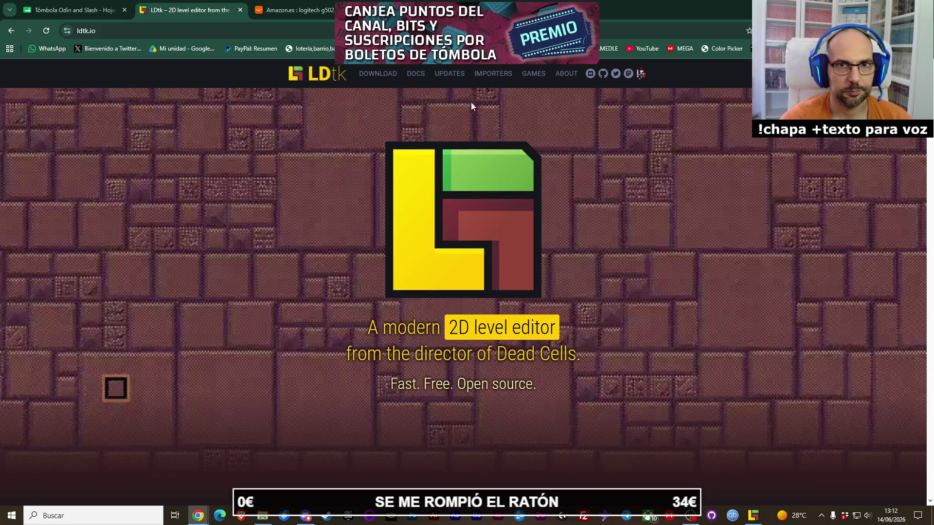
{"action": "left_click", "coordinate": [751, 516]}
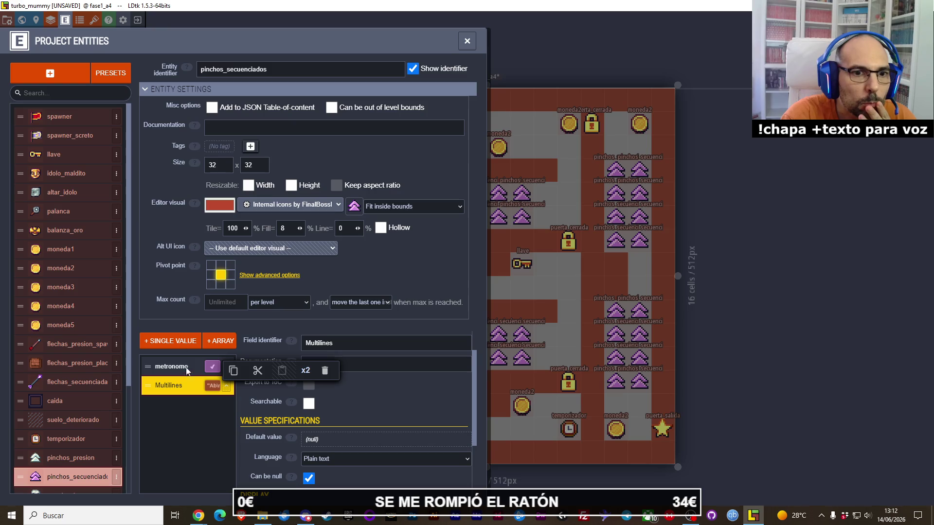
Delete the Multilines field, add a single-value Enum field, and create a new project enum.
{"action": "left_click", "coordinate": [324, 371]}
{"action": "left_click", "coordinate": [167, 339]}
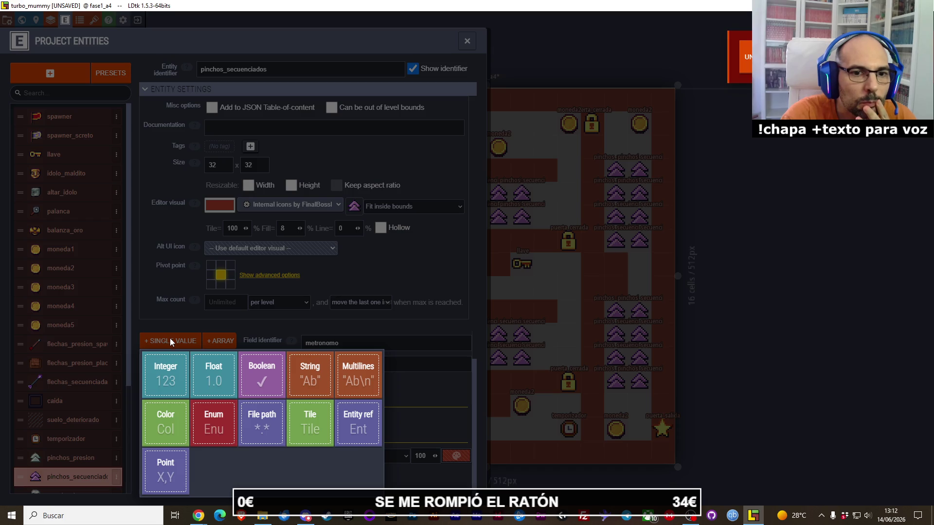
{"action": "left_click", "coordinate": [215, 414]}
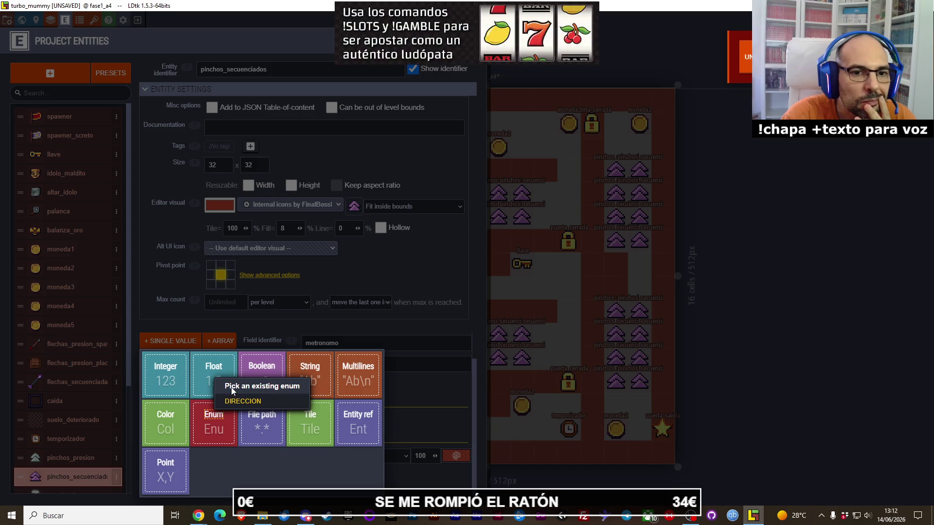
{"action": "left_click", "coordinate": [213, 434]}
{"action": "left_click", "coordinate": [213, 435]}
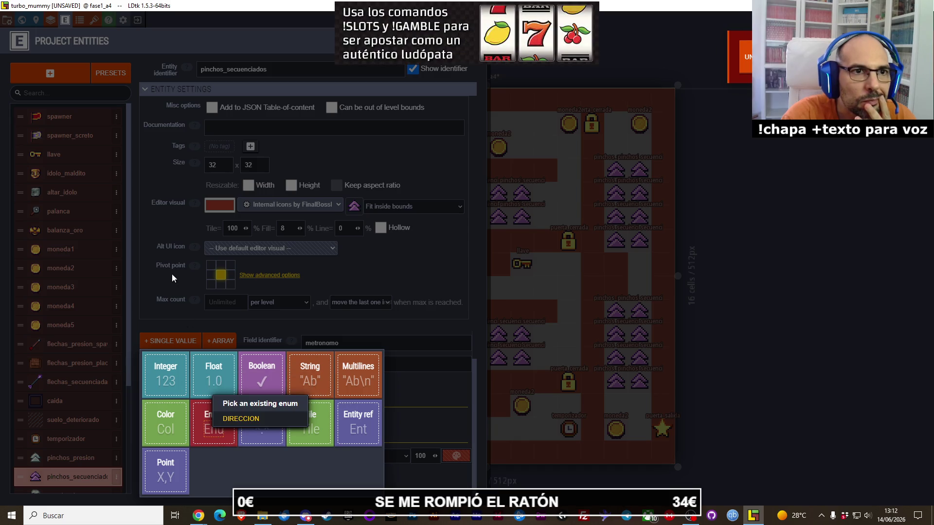
{"action": "left_click", "coordinate": [75, 21]}
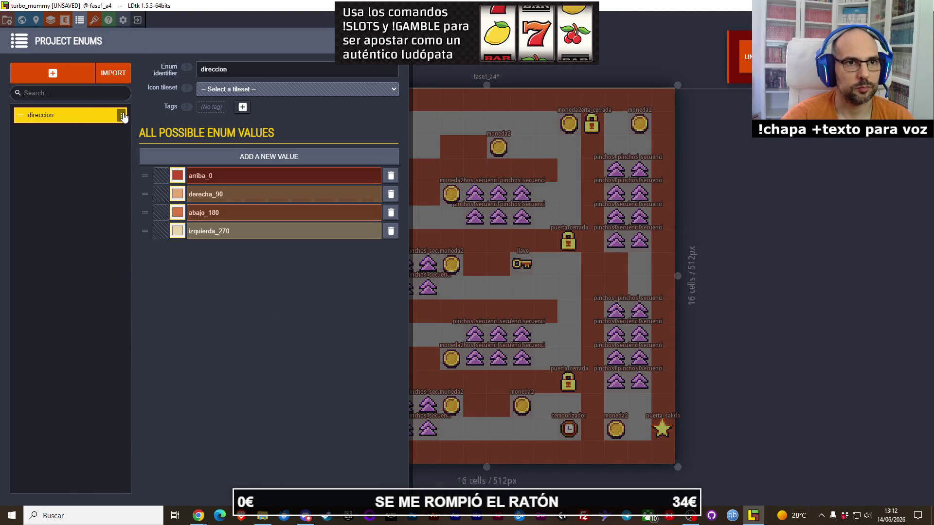
{"action": "left_click", "coordinate": [68, 77]}
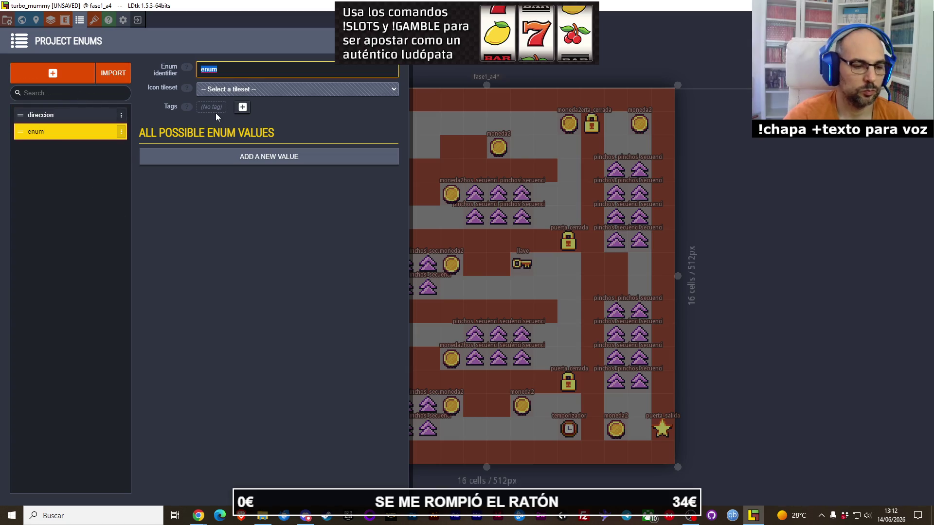
Name the new enum metronomo and give it the values derecha and izquierda.
{"action": "type", "text": "metronomo"}
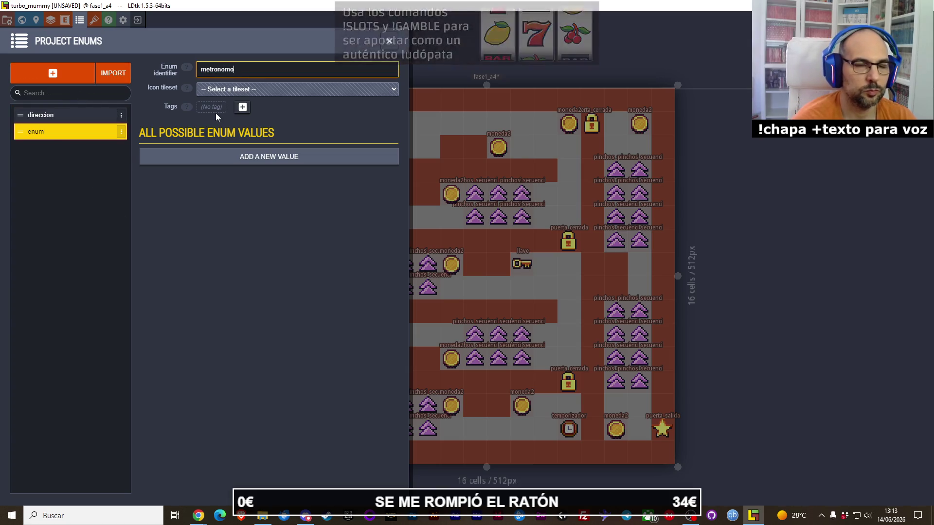
{"action": "key", "text": "Return"}
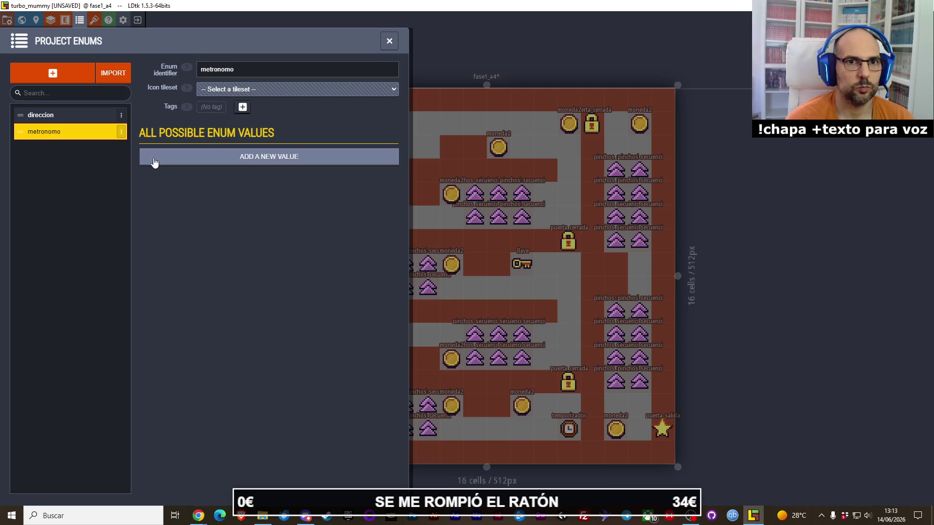
{"action": "left_click", "coordinate": [157, 162]}
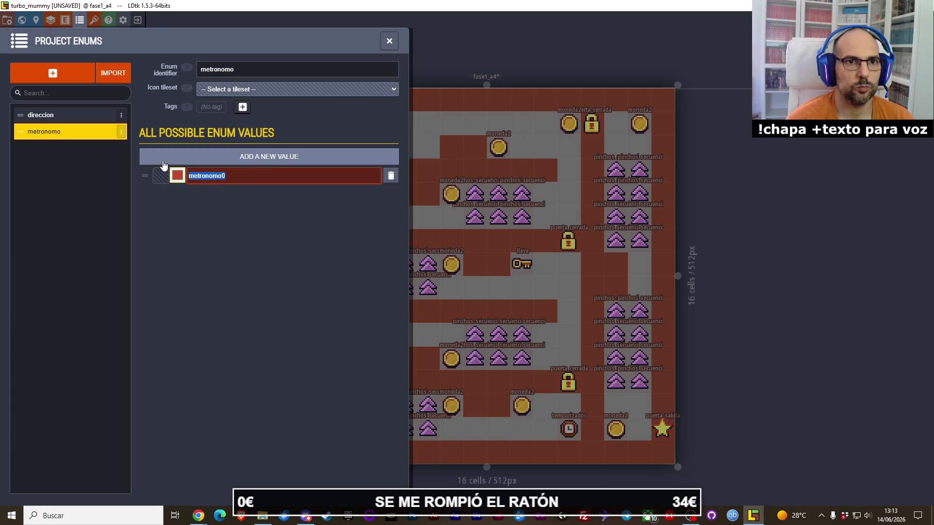
{"action": "type", "text": "derecha"}
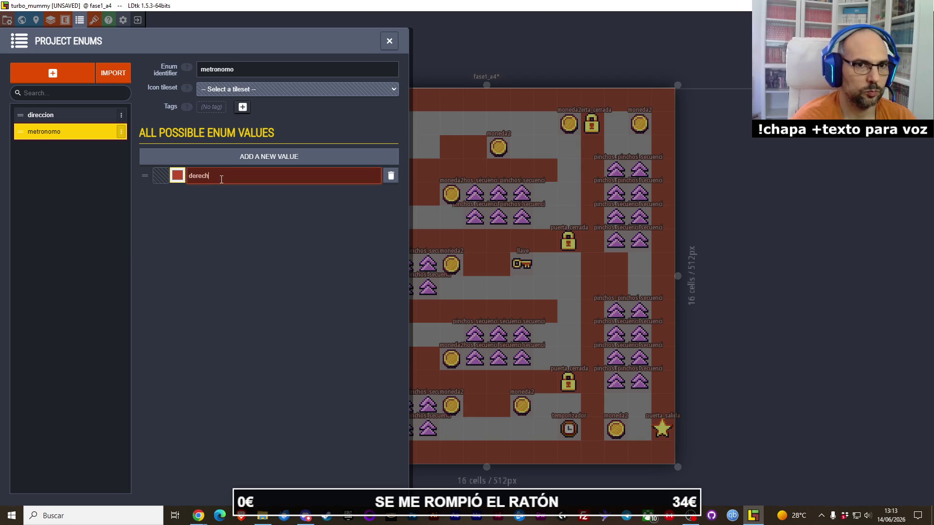
{"action": "left_click", "coordinate": [220, 241]}
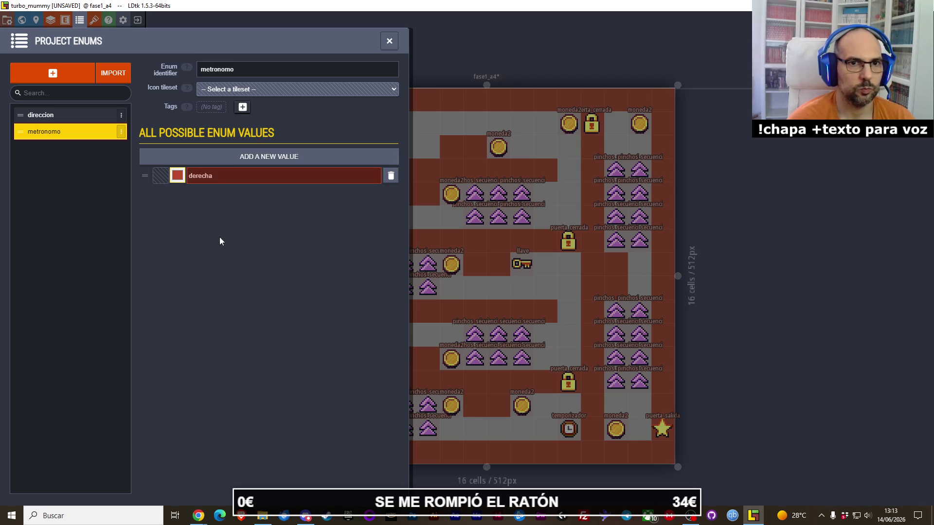
{"action": "left_click", "coordinate": [257, 151]}
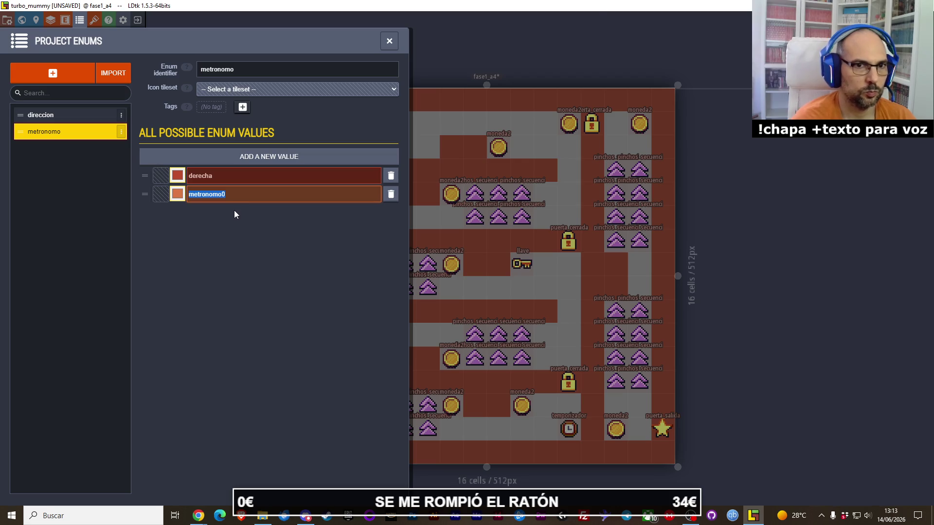
{"action": "type", "text": "izquierda"}
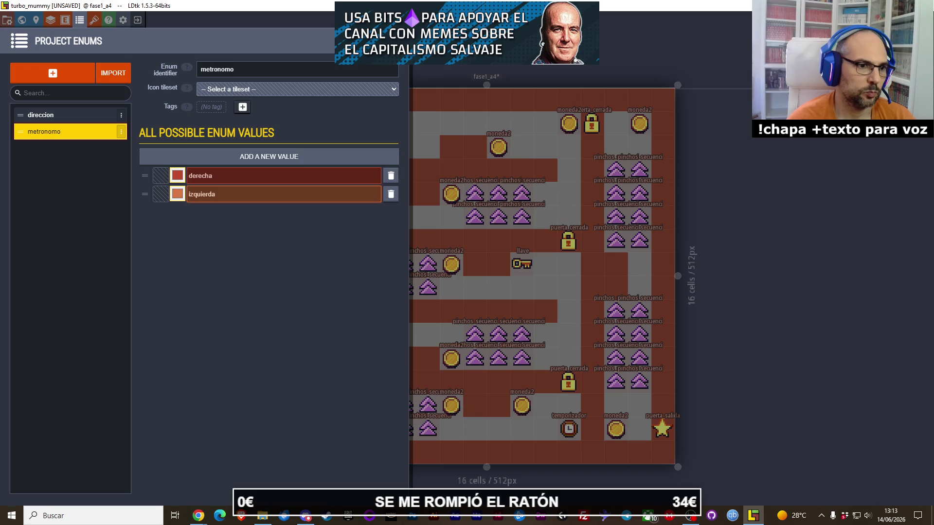
{"action": "key", "text": "ctrl+s"}
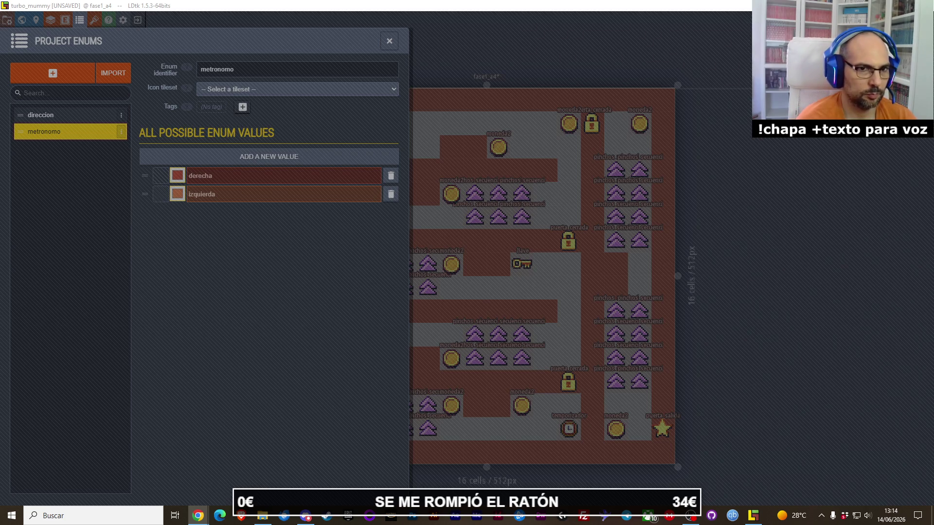
Rename the metronomo values to tic and tac, then reopen pinchos_secuenciados in Project Entities.
{"action": "left_click", "coordinate": [231, 171]}
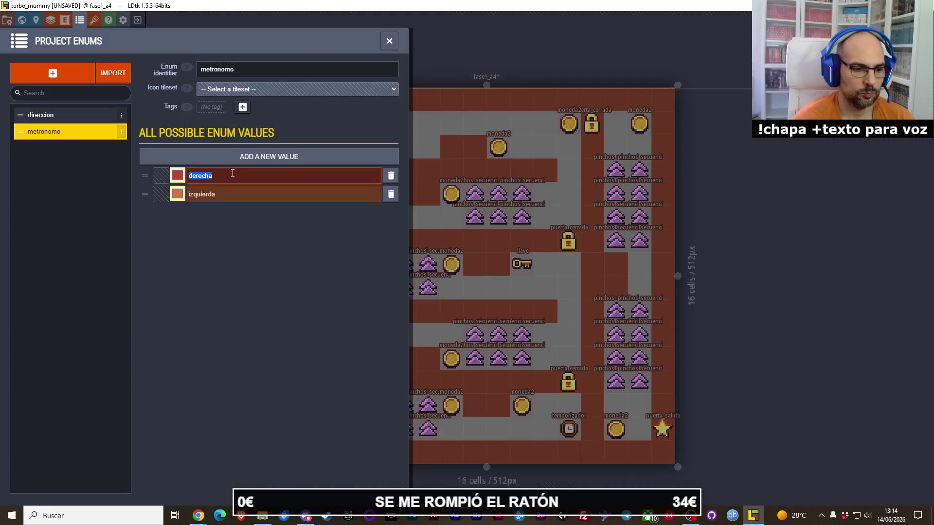
{"action": "type", "text": "tic"}
{"action": "left_click", "coordinate": [233, 174]}
{"action": "type", "text": "tic"}
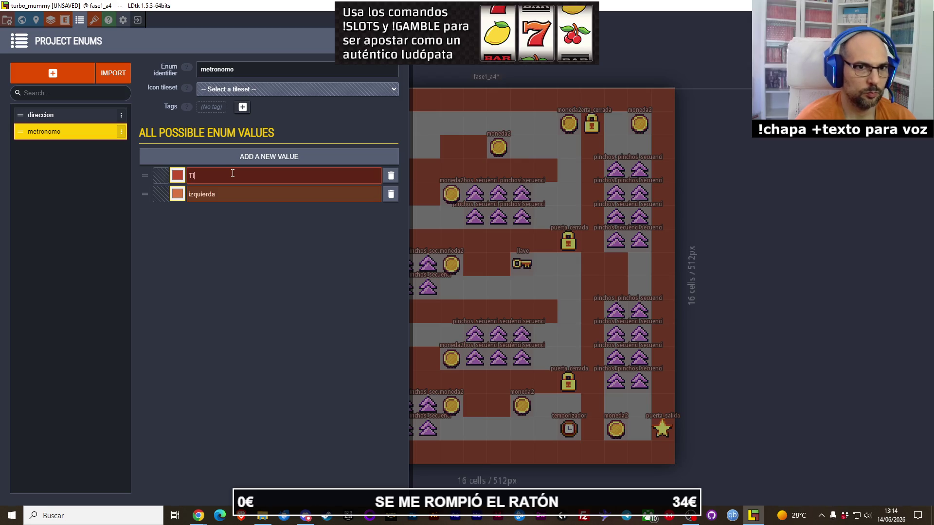
{"action": "key", "text": "Return"}
{"action": "left_click", "coordinate": [240, 195]}
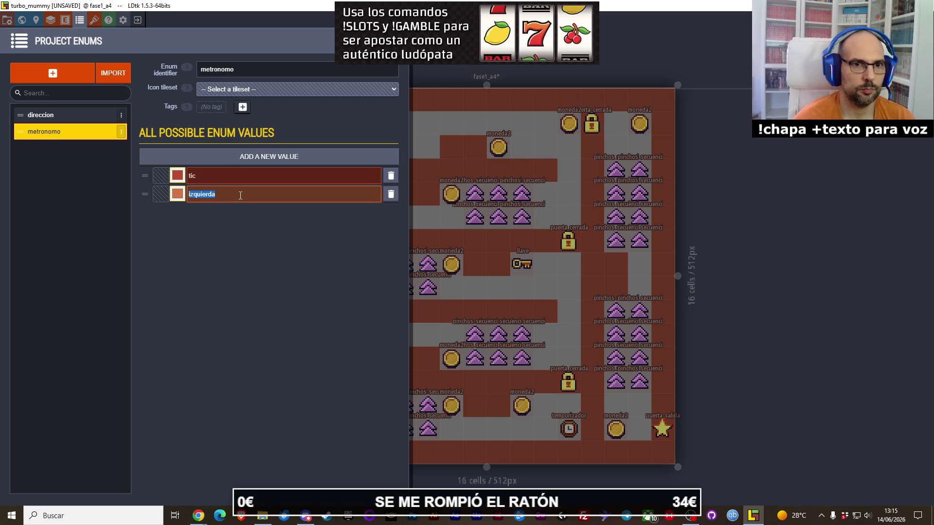
{"action": "type", "text": "tac"}
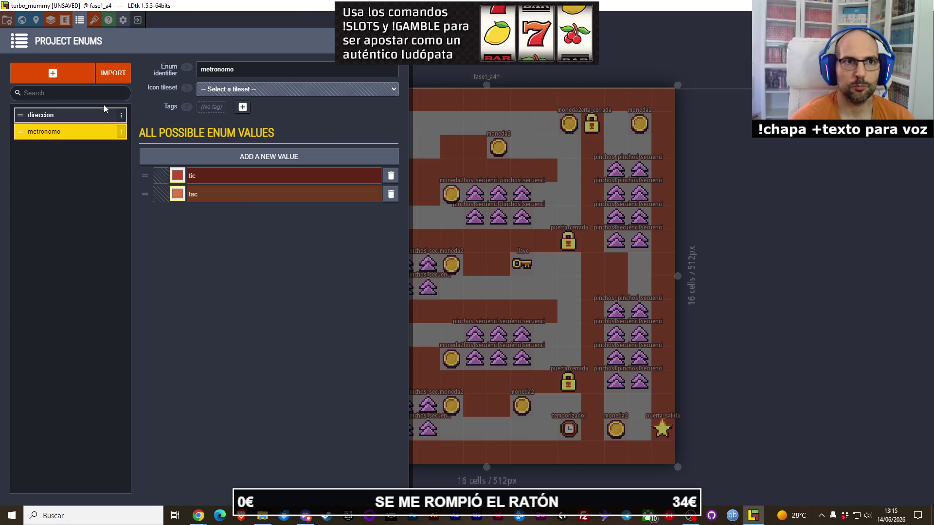
{"action": "left_click", "coordinate": [64, 20]}
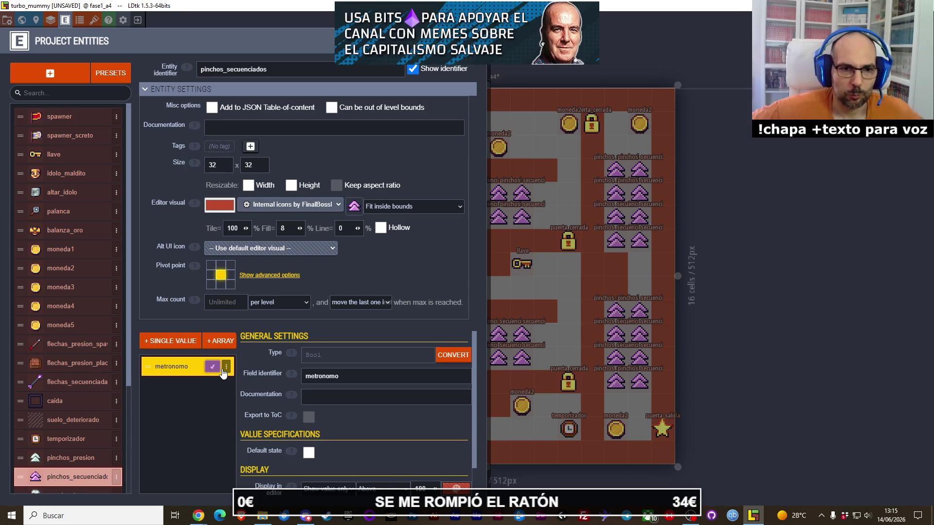
Add a nullable metronomo2 enum field based on metronomo to pinchos_secuenciados.
{"action": "left_click", "coordinate": [180, 341]}
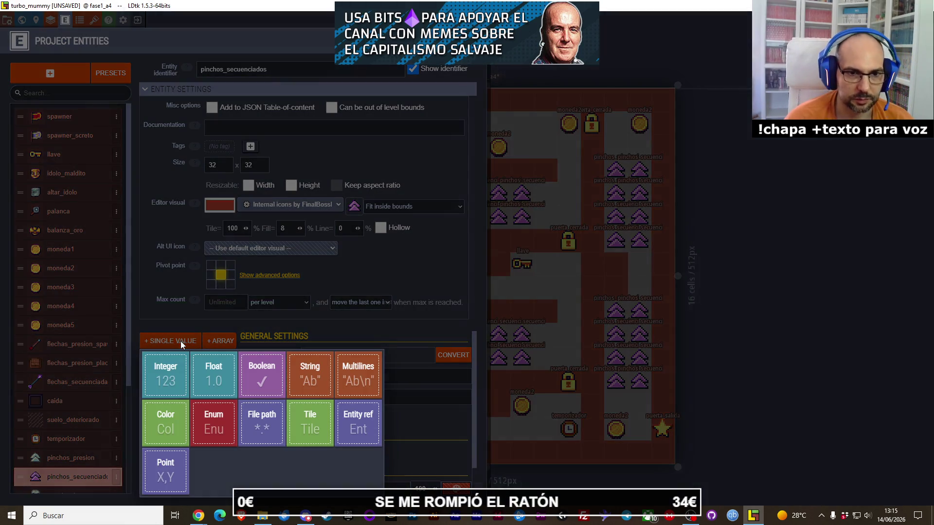
{"action": "left_click", "coordinate": [220, 422]}
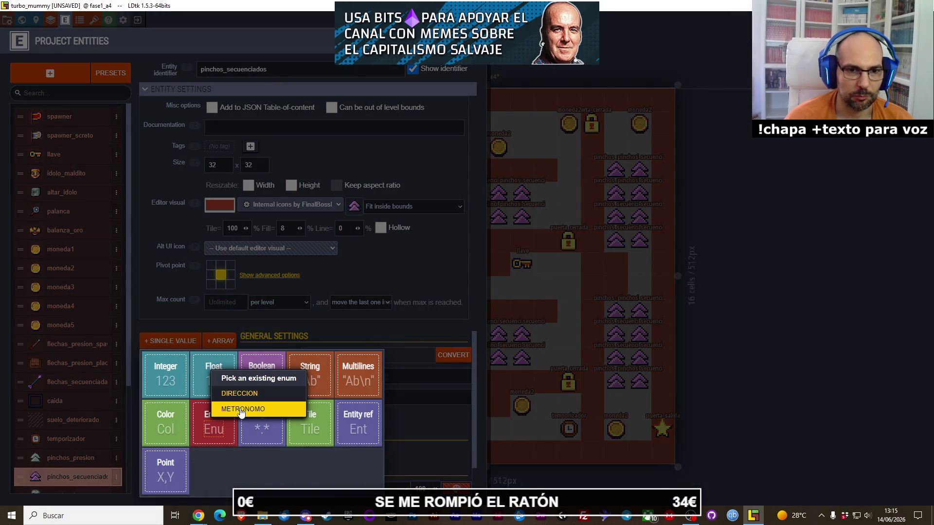
{"action": "left_click", "coordinate": [236, 407]}
{"action": "scroll", "coordinate": [355, 415], "scroll_direction": "down", "scroll_amount": 2}
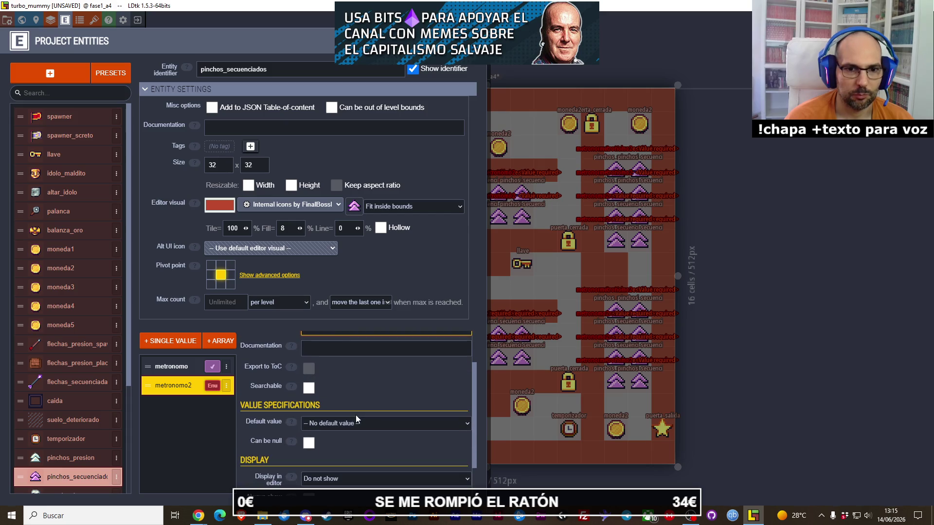
{"action": "left_click", "coordinate": [308, 442]}
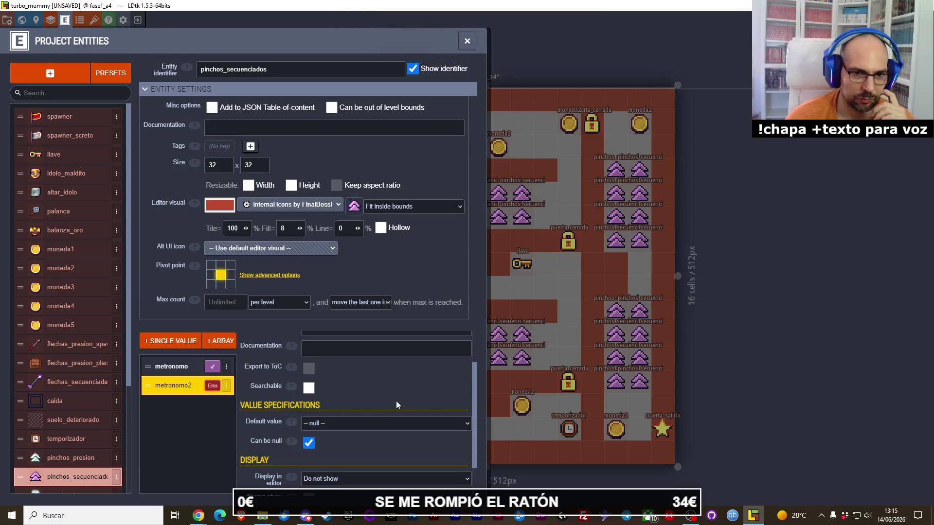
{"action": "left_click", "coordinate": [372, 426]}
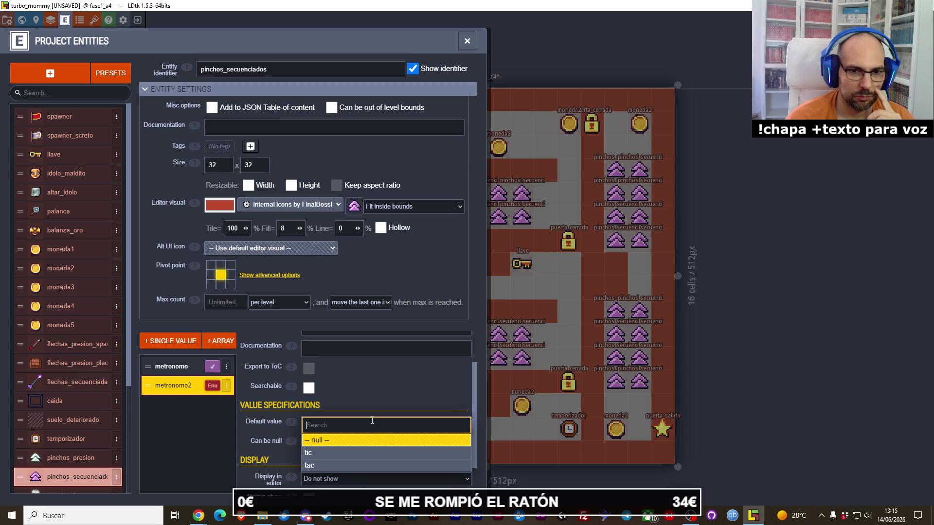
{"action": "key", "text": "Escape"}
Delete the old boolean metronomo field and set metronomo2 to show value only.
{"action": "left_click", "coordinate": [229, 371]}
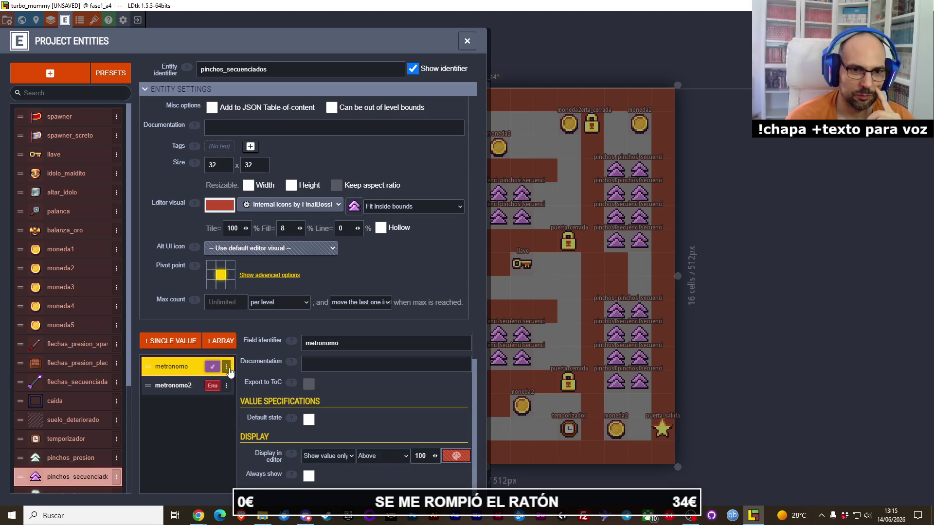
{"action": "left_click", "coordinate": [227, 367]}
{"action": "left_click", "coordinate": [305, 353]}
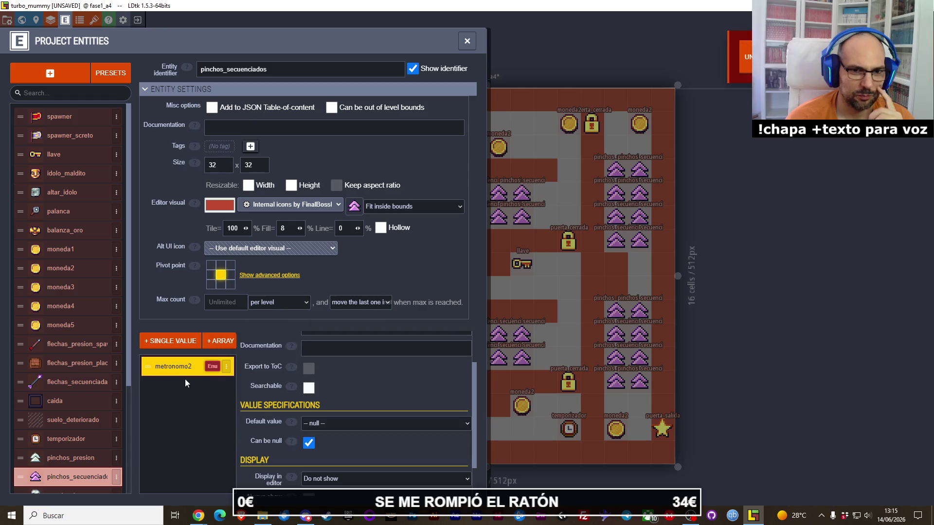
{"action": "scroll", "coordinate": [384, 393], "scroll_direction": "down", "scroll_amount": 1}
{"action": "left_click", "coordinate": [375, 435]}
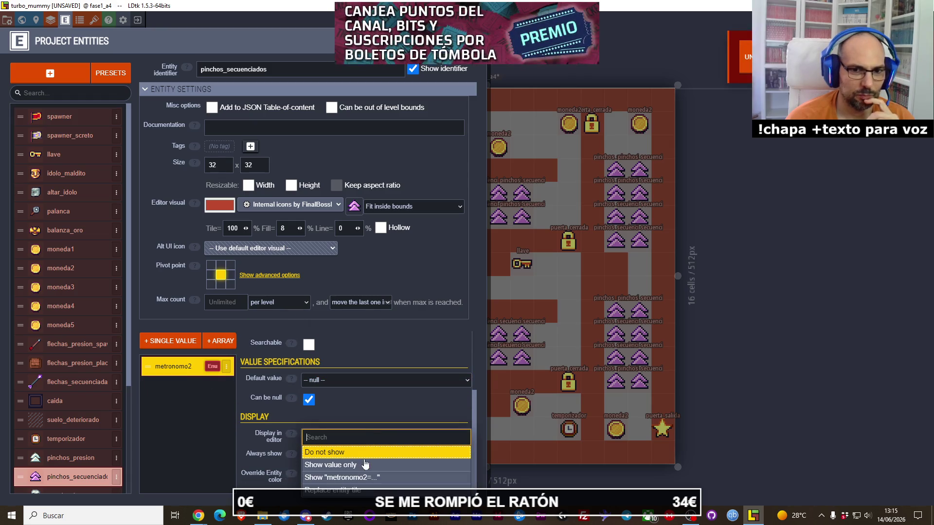
{"action": "left_click", "coordinate": [364, 465]}
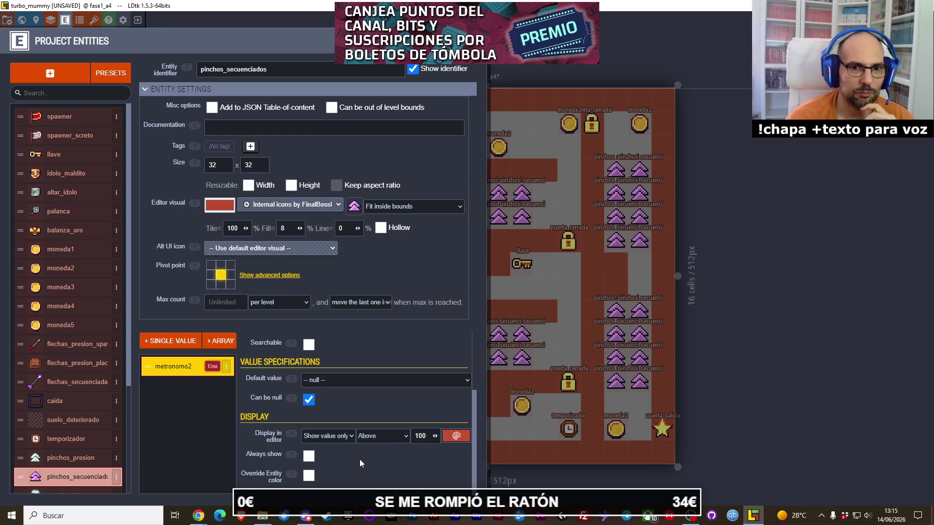
{"action": "left_click", "coordinate": [778, 281]}
Set the upper-row spike in the upper-middle cluster to metronomo2 value tic.
{"action": "left_click", "coordinate": [618, 169]}
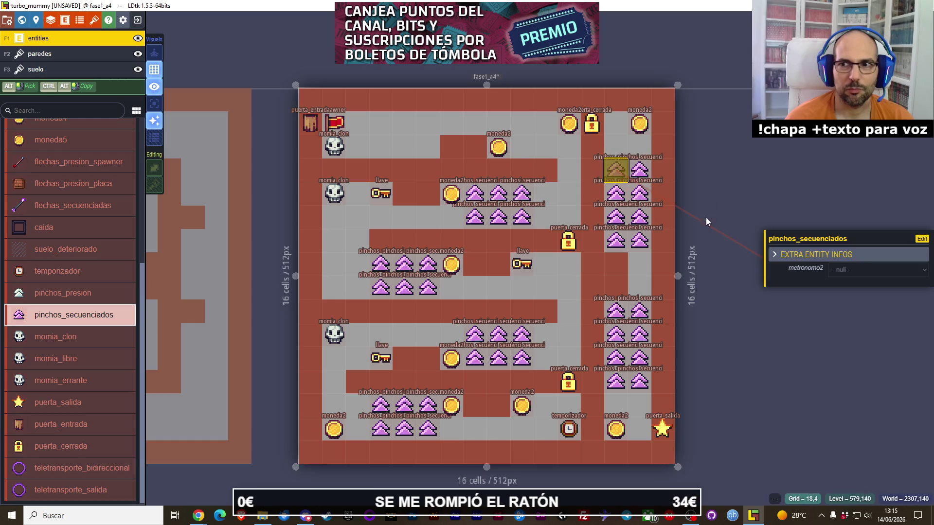
{"action": "left_click", "coordinate": [518, 193]}
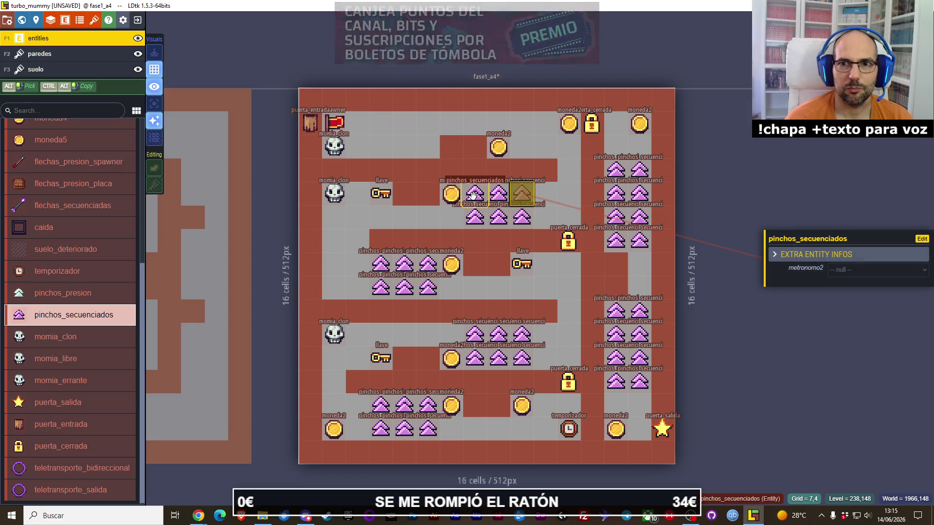
{"action": "left_click", "coordinate": [492, 217]}
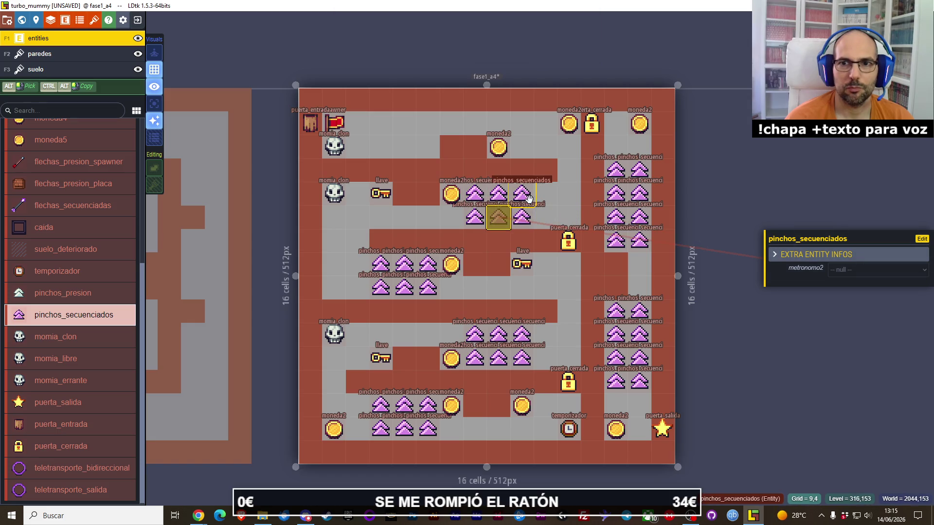
{"action": "left_click", "coordinate": [479, 193]}
{"action": "left_click", "coordinate": [499, 217]}
{"action": "left_click", "coordinate": [522, 195]}
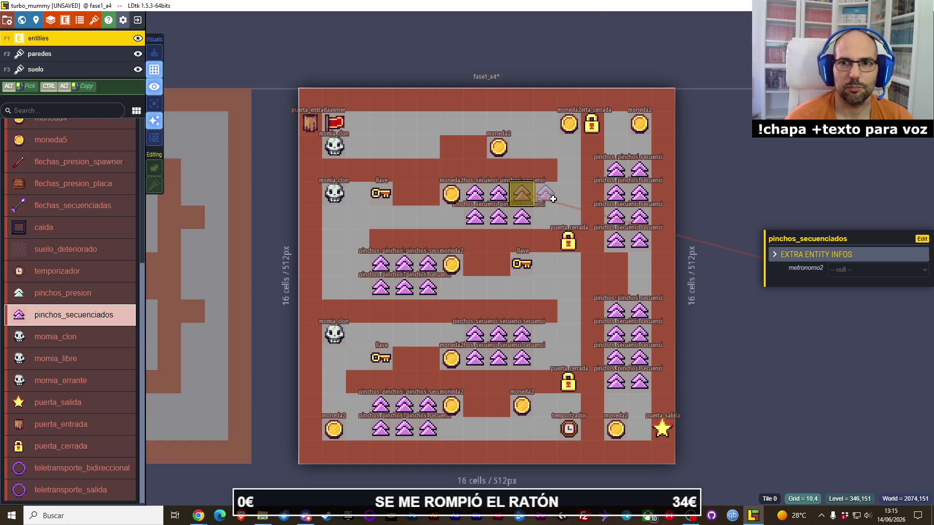
{"action": "left_click", "coordinate": [844, 270]}
{"action": "left_click", "coordinate": [834, 297]}
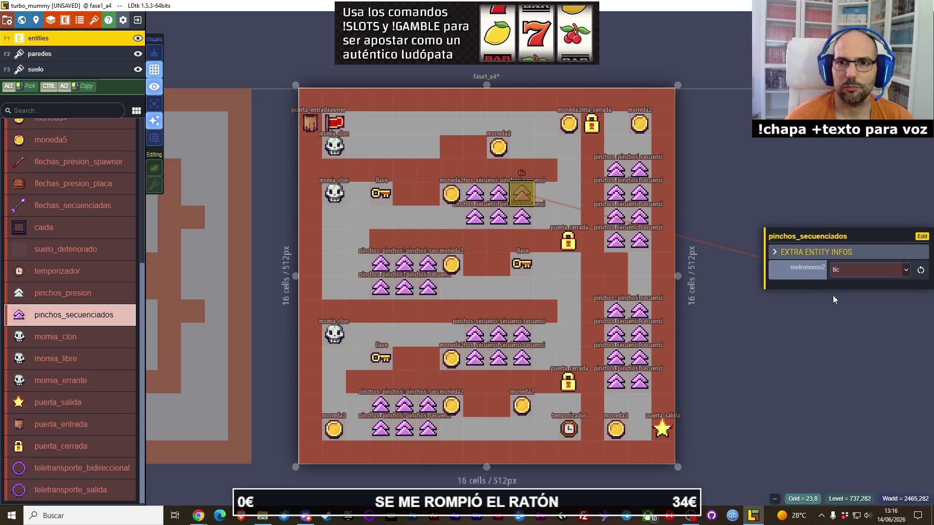
Select neighbouring sequenced spikes in the upper and lower rows of that cluster.
{"action": "left_click", "coordinate": [476, 193]}
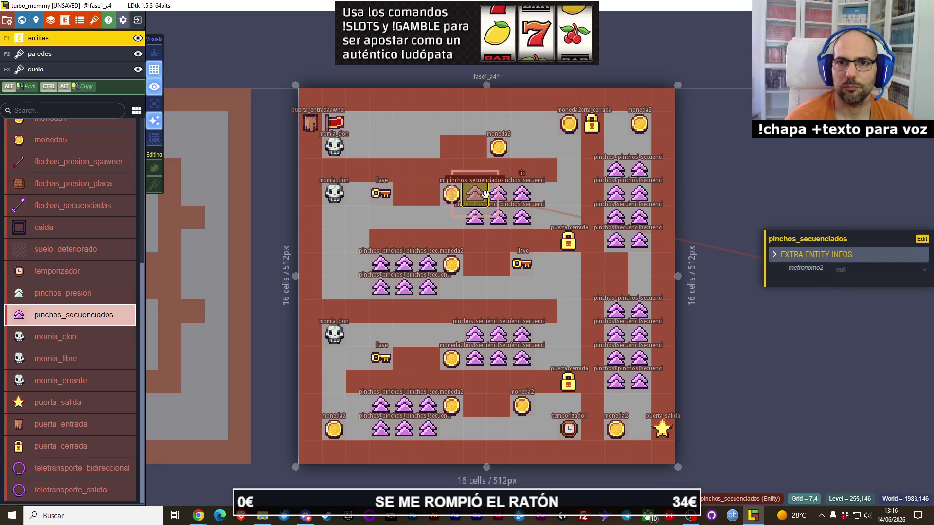
{"action": "left_click", "coordinate": [498, 216]}
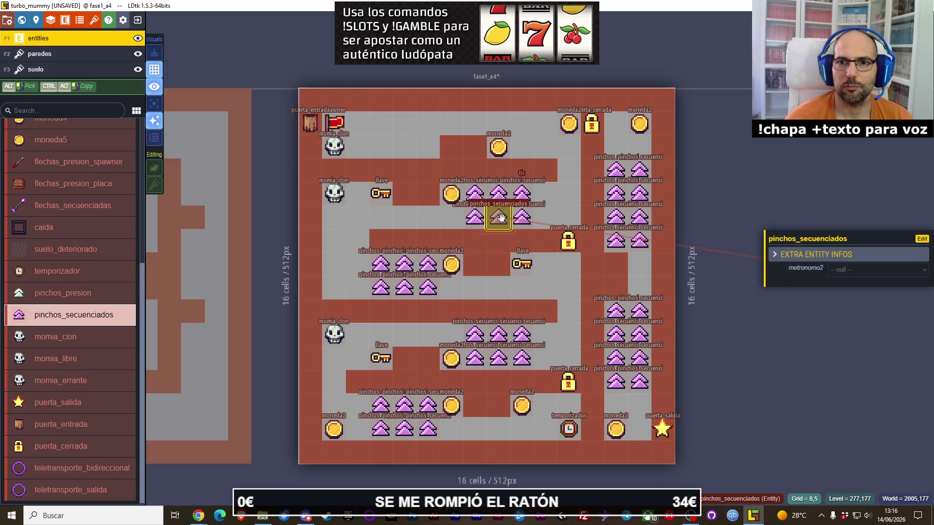
{"action": "left_click", "coordinate": [479, 193]}
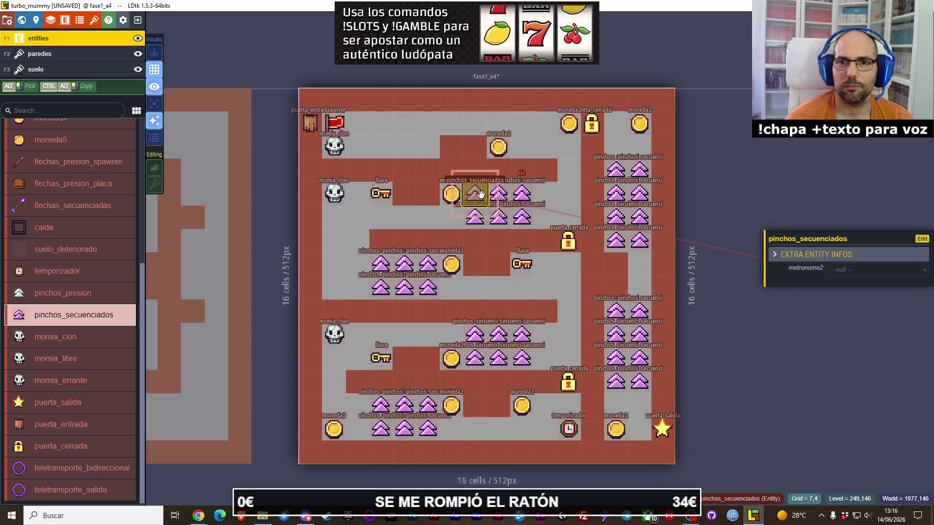
{"action": "left_click", "coordinate": [505, 220]}
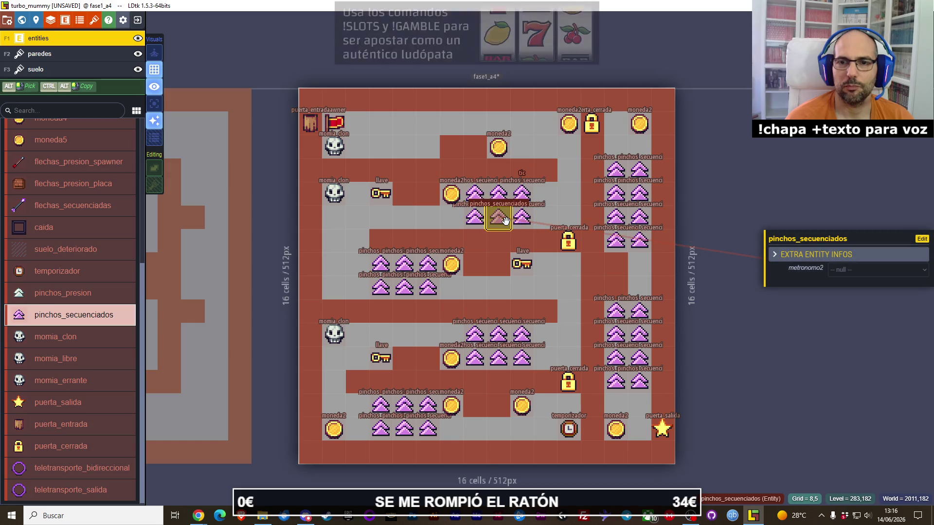
{"action": "left_click", "coordinate": [479, 195]}
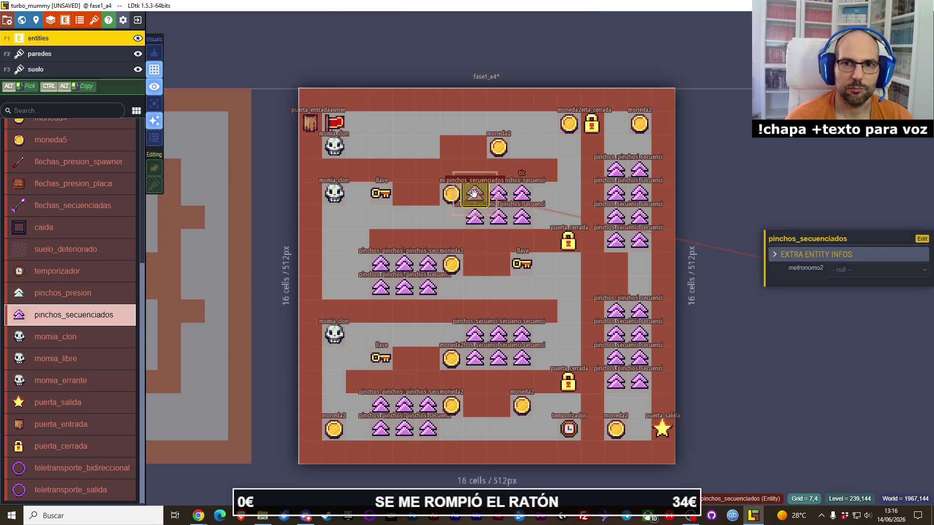
{"action": "left_click", "coordinate": [506, 221]}
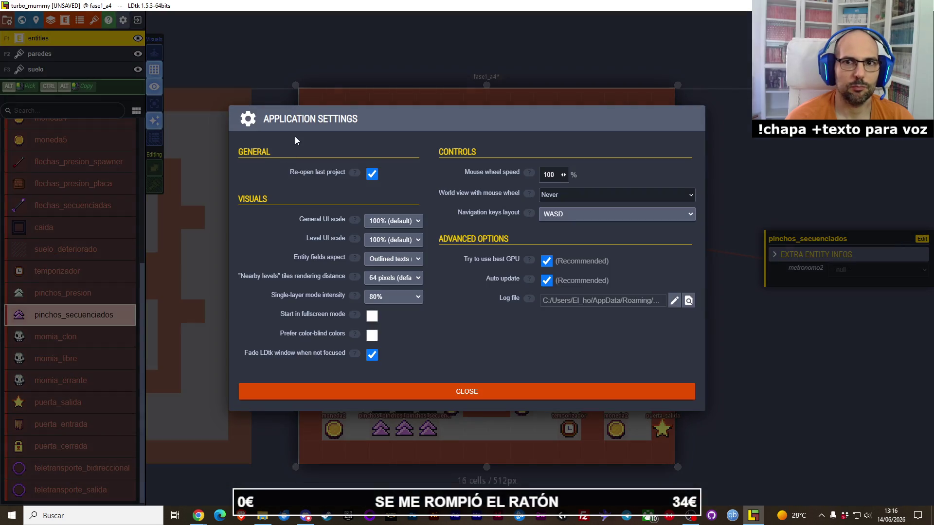
Save the turbo_mummy project with Ctrl+S, look through Project Settings, then close it.
{"action": "key", "text": "Escape"}
{"action": "key", "text": "ctrl+s"}
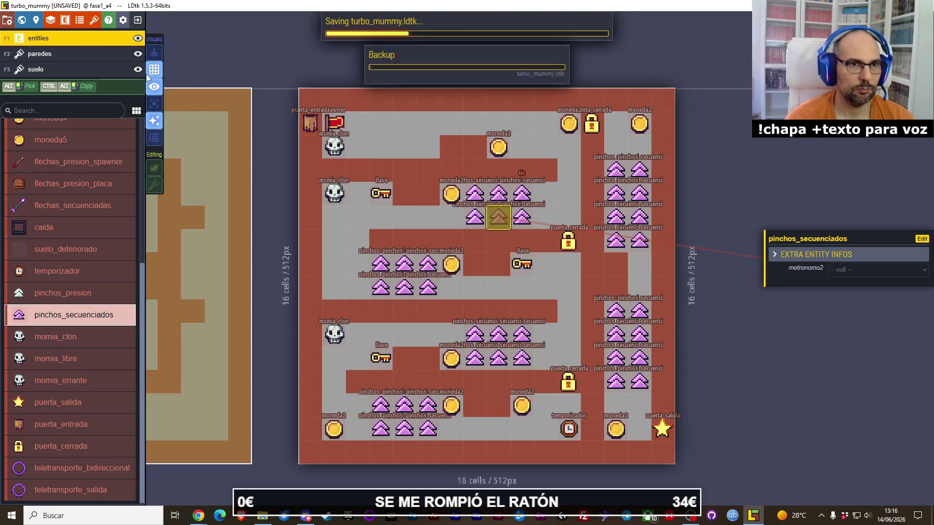
{"action": "left_click", "coordinate": [6, 20]}
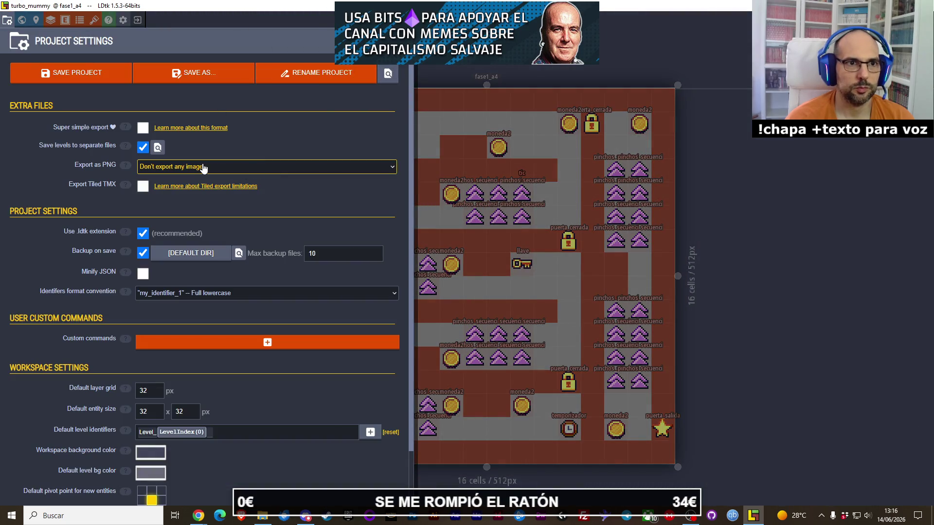
{"action": "scroll", "coordinate": [188, 229], "scroll_direction": "down", "scroll_amount": 1}
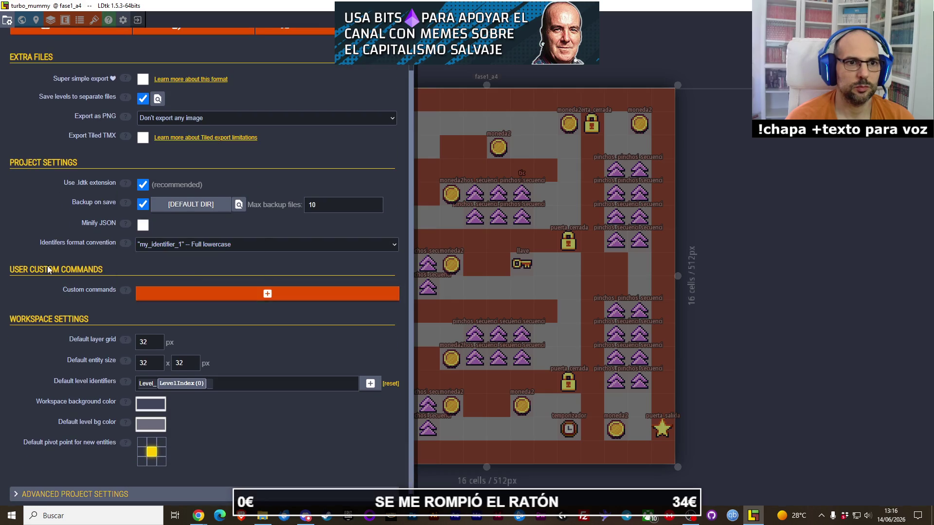
{"action": "mouse_move", "coordinate": [126, 291]}
{"action": "scroll", "coordinate": [85, 231], "scroll_direction": "down", "scroll_amount": 1}
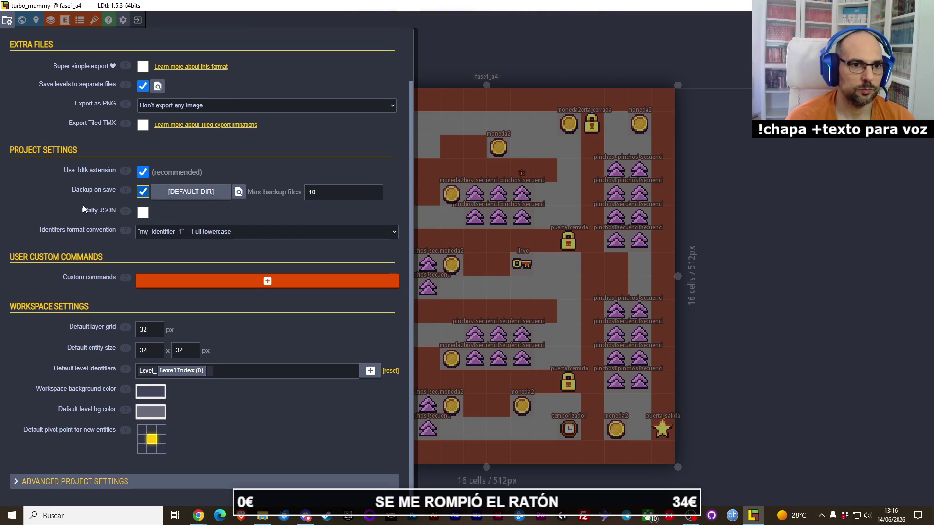
{"action": "scroll", "coordinate": [85, 231], "scroll_direction": "up", "scroll_amount": 4}
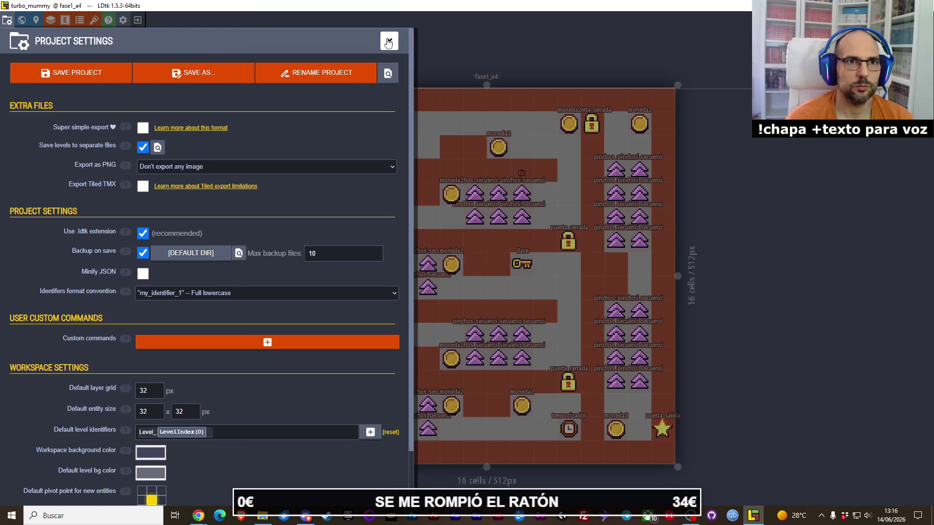
{"action": "left_click", "coordinate": [389, 43]}
{"action": "left_click", "coordinate": [475, 194]}
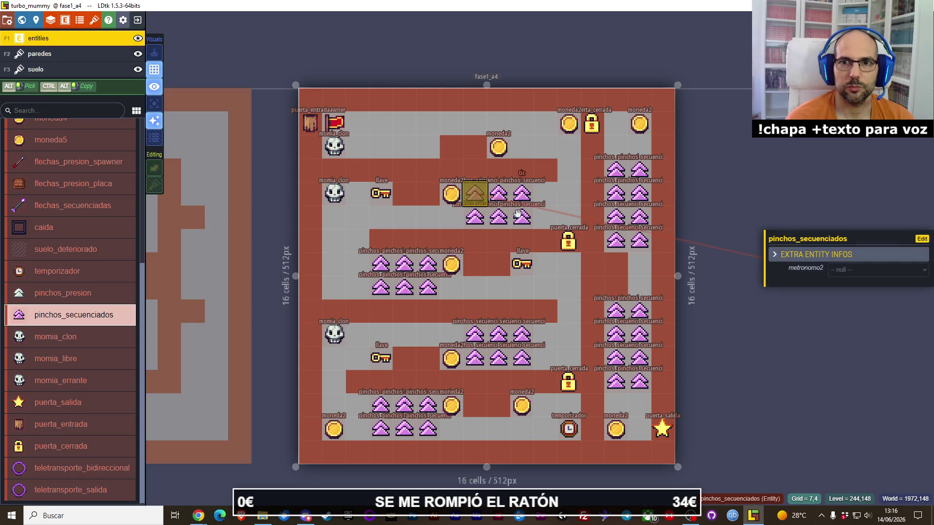
Set two more sequenced spikes' metronomo2 value to tic.
{"action": "left_click", "coordinate": [875, 270]}
{"action": "left_click", "coordinate": [846, 289]}
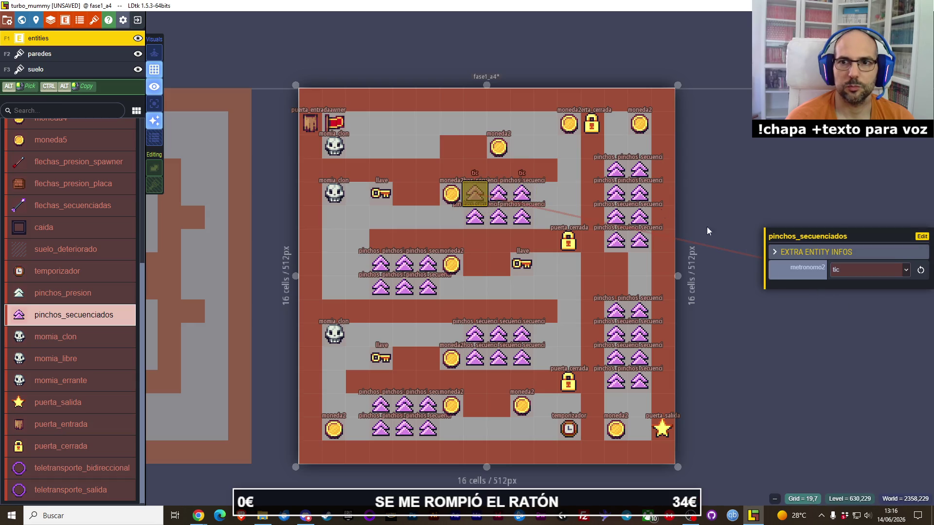
{"action": "left_click", "coordinate": [764, 144]}
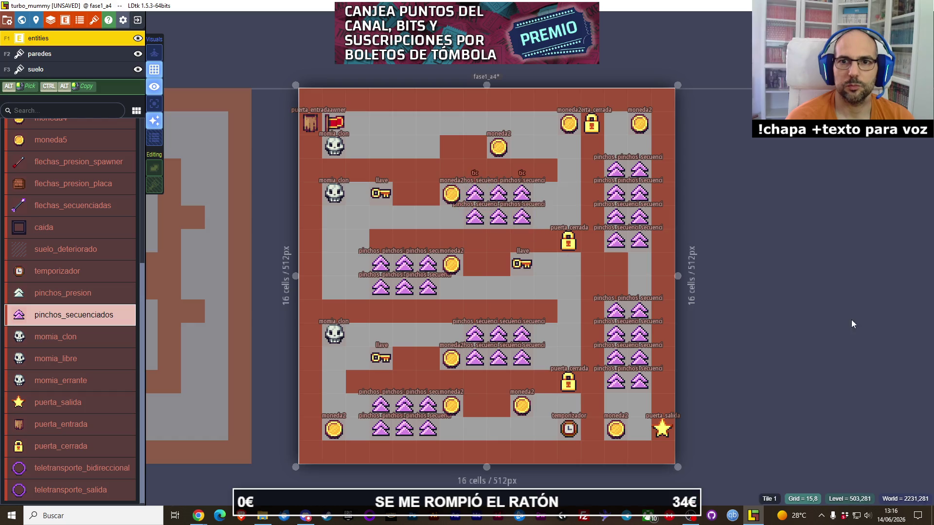
{"action": "left_click", "coordinate": [499, 217]}
{"action": "left_click", "coordinate": [868, 272]}
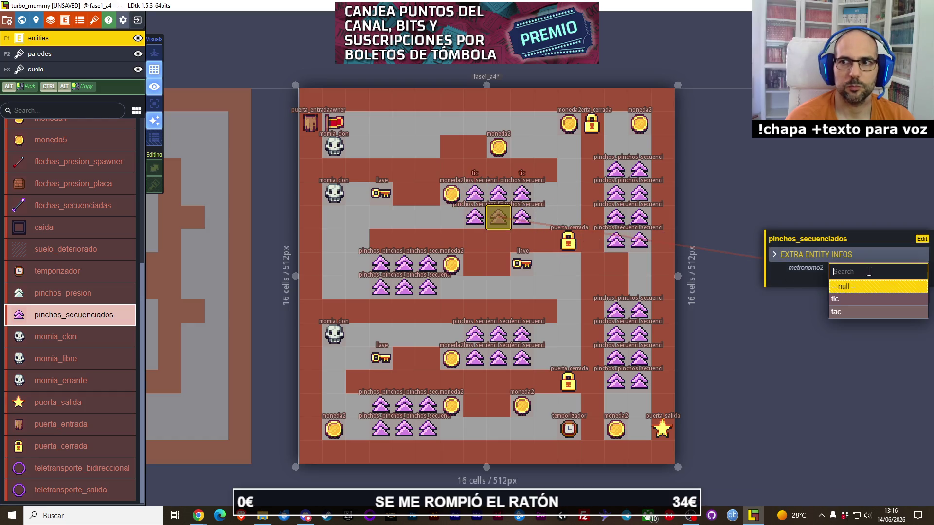
{"action": "left_click", "coordinate": [854, 299]}
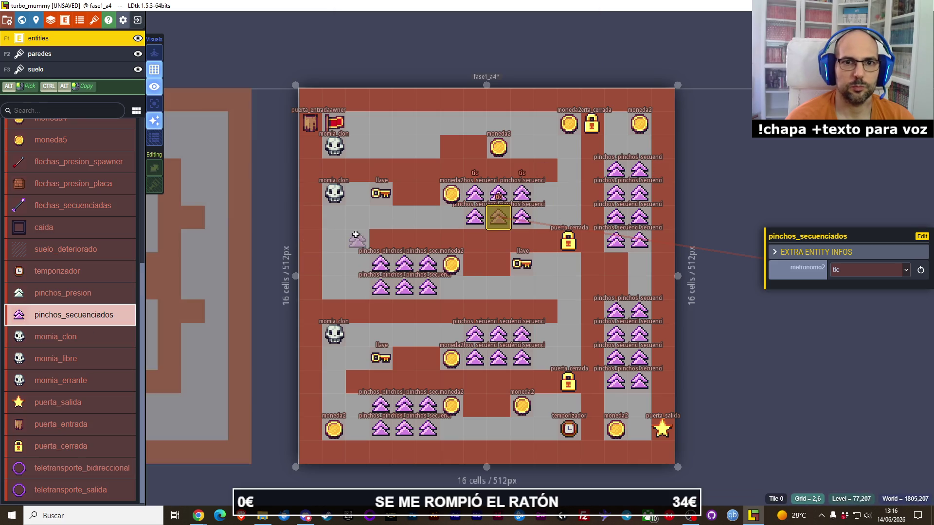
Place a new pinchos_secuenciados spike on the left of the level.
{"action": "left_click", "coordinate": [333, 237]}
{"action": "left_click", "coordinate": [66, 346]}
{"action": "left_click", "coordinate": [87, 319]}
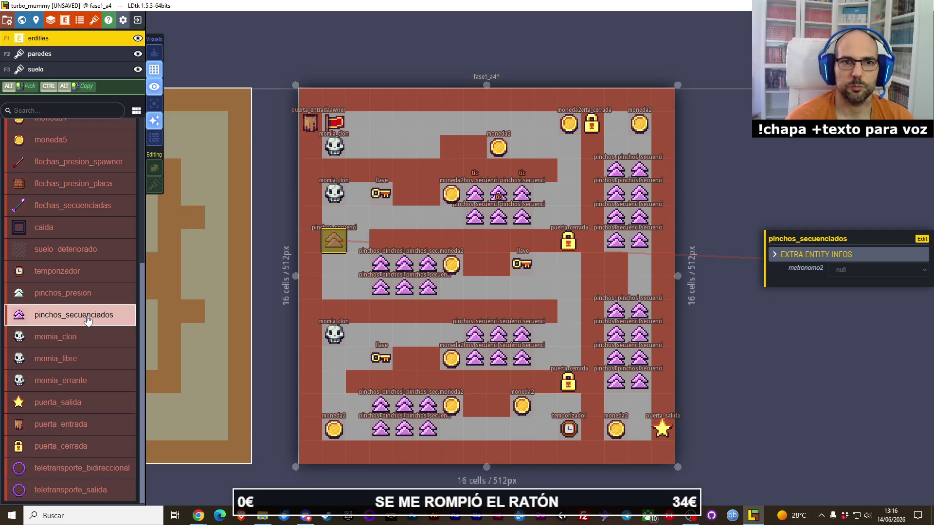
Enable Always show for metronomo2 in the pinchos_secuenciados definition.
{"action": "key", "text": "e"}
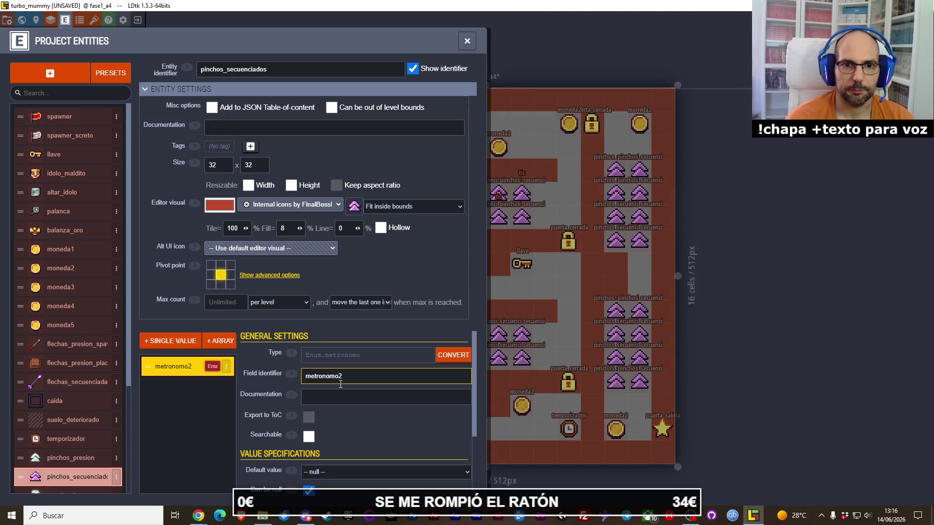
{"action": "scroll", "coordinate": [351, 414], "scroll_direction": "down", "scroll_amount": 3}
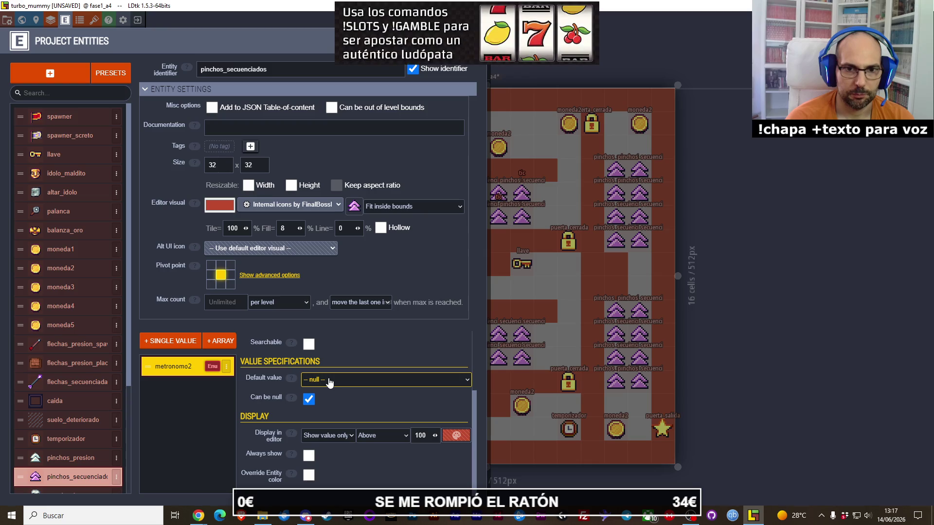
{"action": "scroll", "coordinate": [330, 383], "scroll_direction": "up", "scroll_amount": 2}
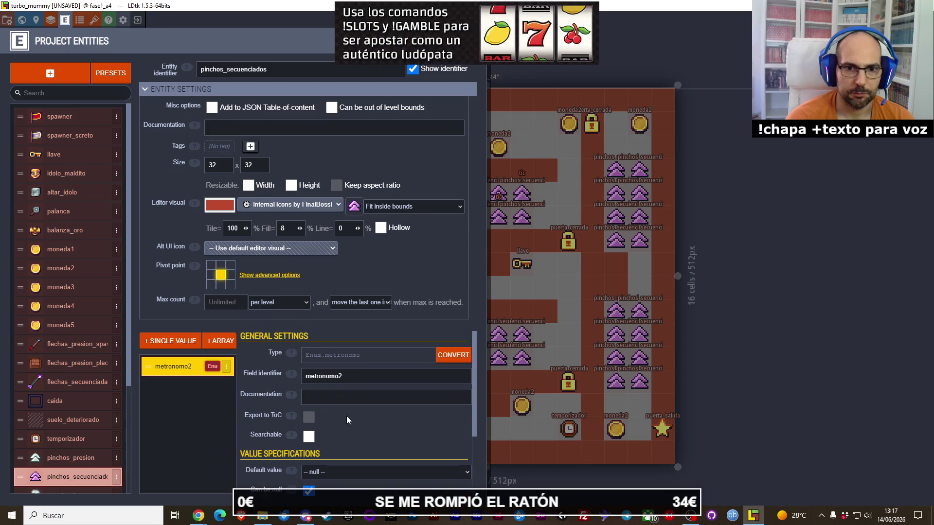
{"action": "scroll", "coordinate": [346, 416], "scroll_direction": "down", "scroll_amount": 1}
{"action": "scroll", "coordinate": [378, 389], "scroll_direction": "up", "scroll_amount": 1}
{"action": "scroll", "coordinate": [378, 389], "scroll_direction": "up", "scroll_amount": 1}
{"action": "scroll", "coordinate": [363, 385], "scroll_direction": "down", "scroll_amount": 2}
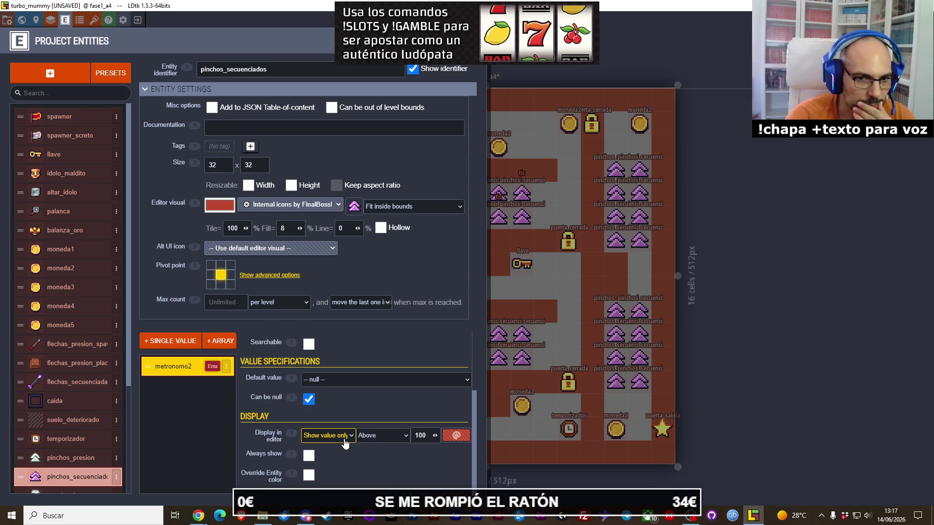
{"action": "left_click", "coordinate": [309, 455]}
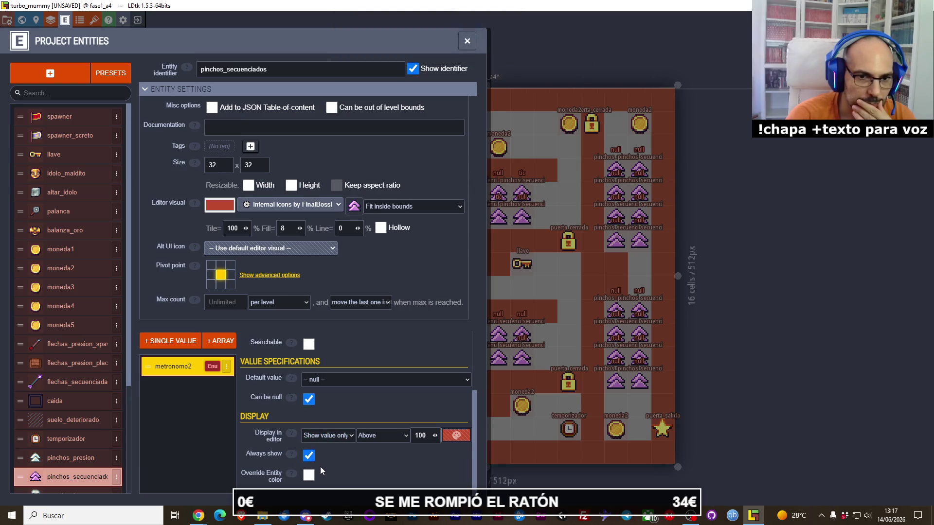
{"action": "left_click", "coordinate": [308, 479]}
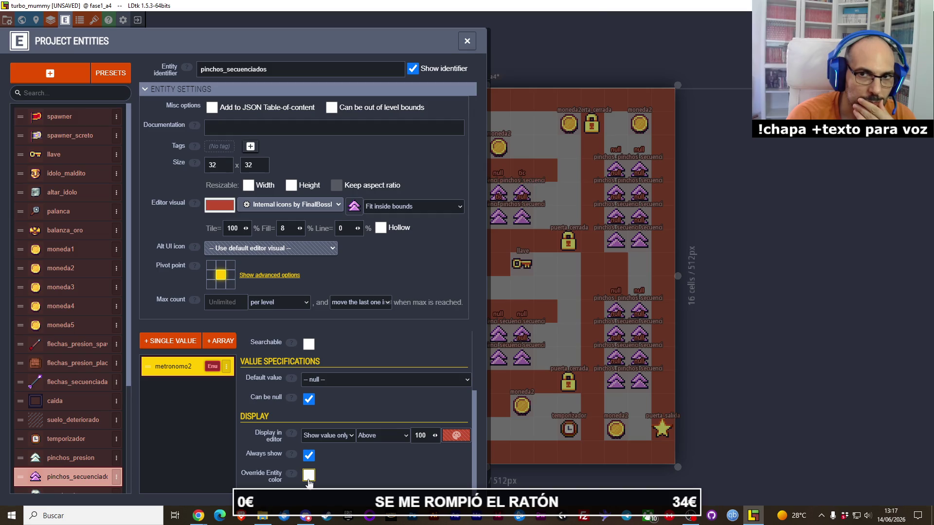
{"action": "left_click", "coordinate": [309, 477]}
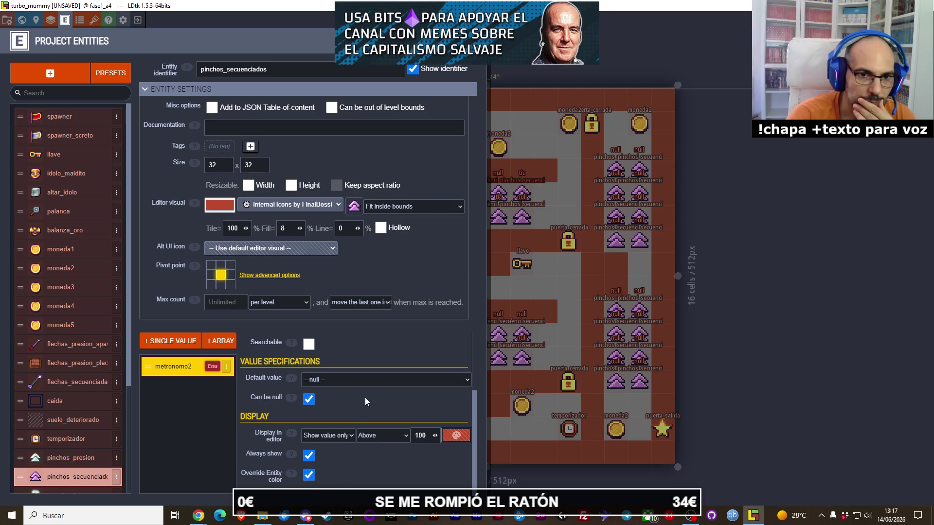
Try tic as metronomo2's default, revert it to null, and make the field required.
{"action": "left_click", "coordinate": [326, 384]}
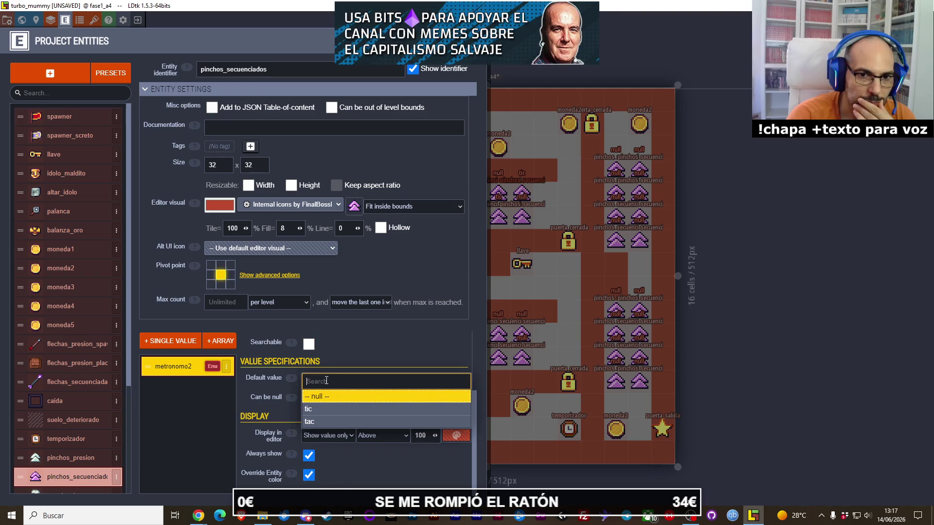
{"action": "left_click", "coordinate": [329, 410]}
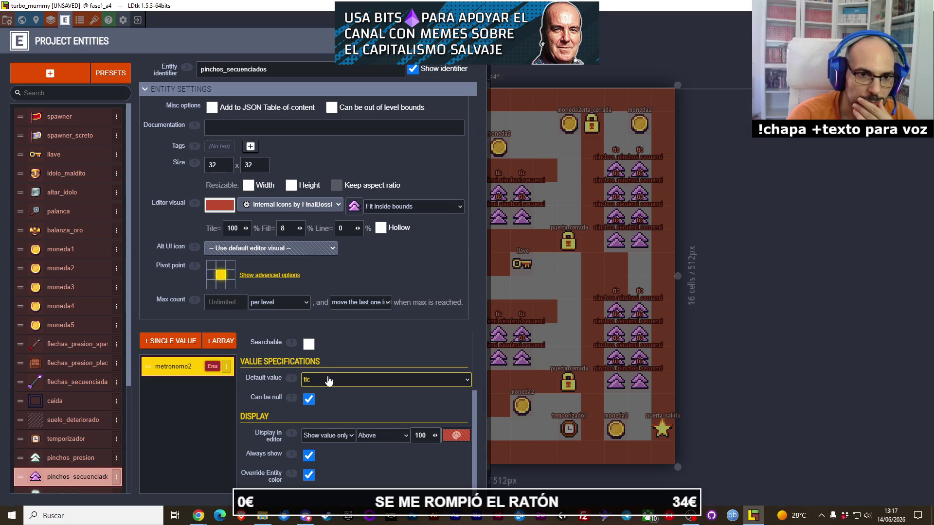
{"action": "left_click", "coordinate": [329, 380]}
{"action": "left_click", "coordinate": [329, 396]}
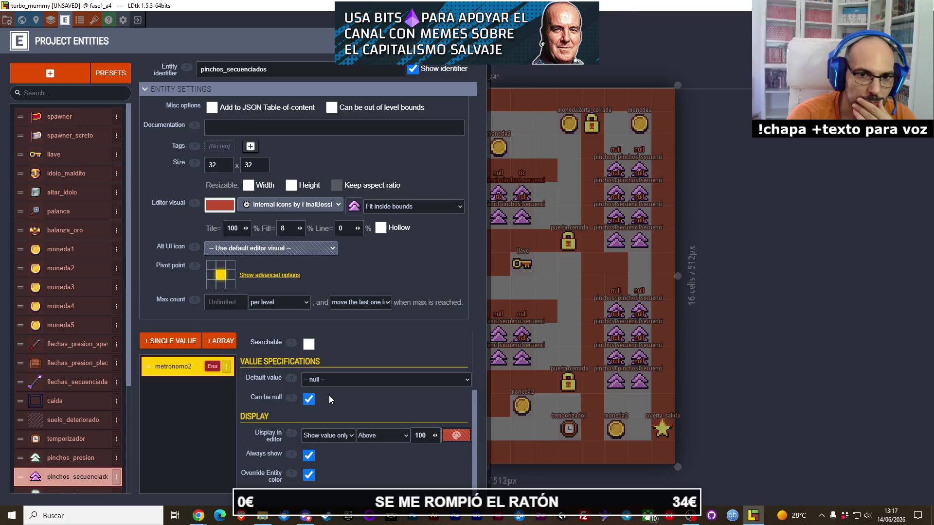
{"action": "left_click", "coordinate": [308, 399]}
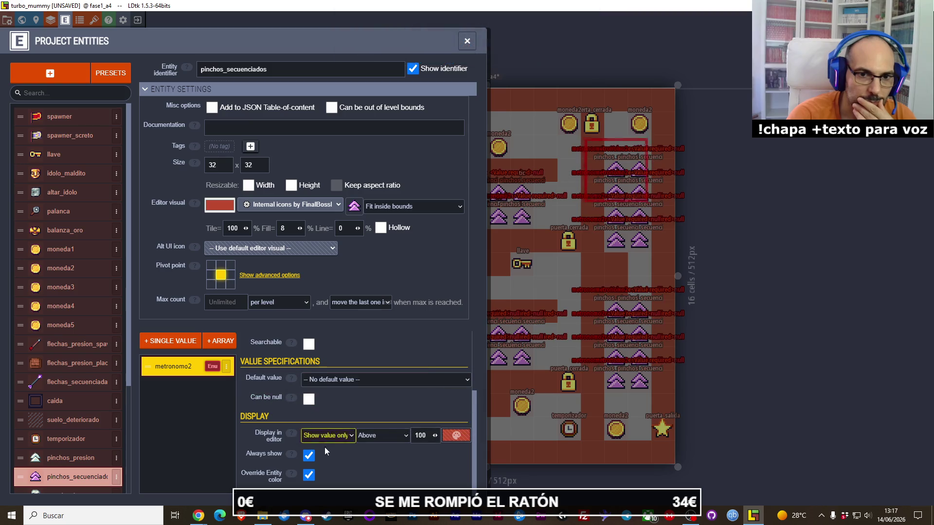
{"action": "left_click", "coordinate": [468, 46]}
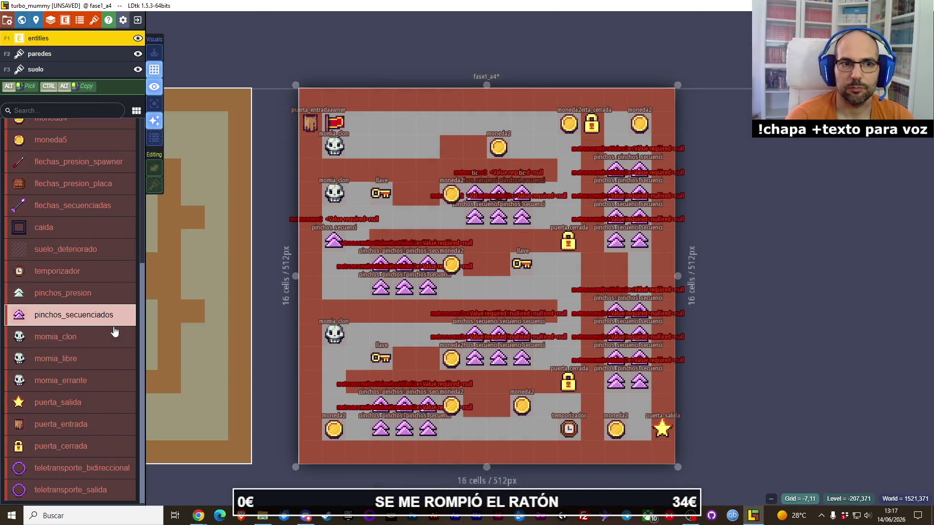
Glance at Project Enums, then turn off metronomo2's entity colour override.
{"action": "left_click", "coordinate": [79, 20]}
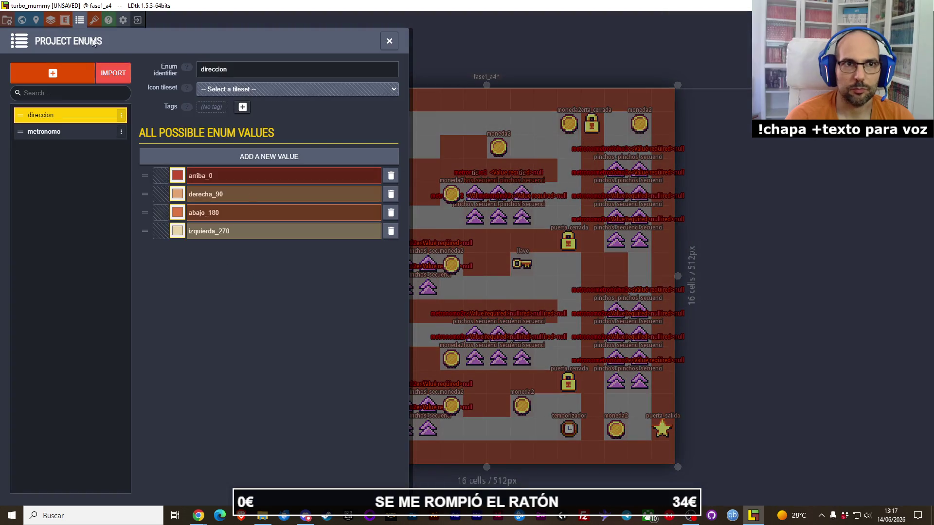
{"action": "left_click", "coordinate": [64, 21]}
{"action": "scroll", "coordinate": [325, 447], "scroll_direction": "down", "scroll_amount": 5}
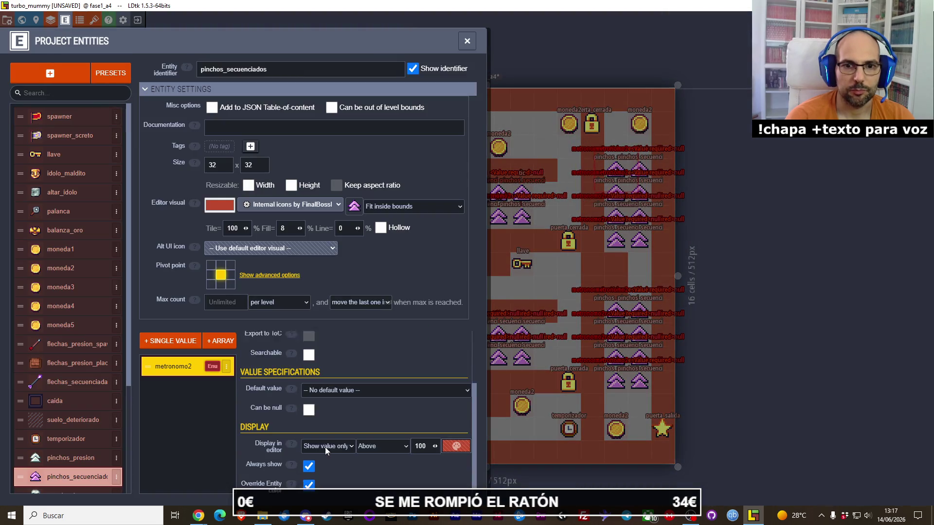
{"action": "left_click", "coordinate": [309, 475]}
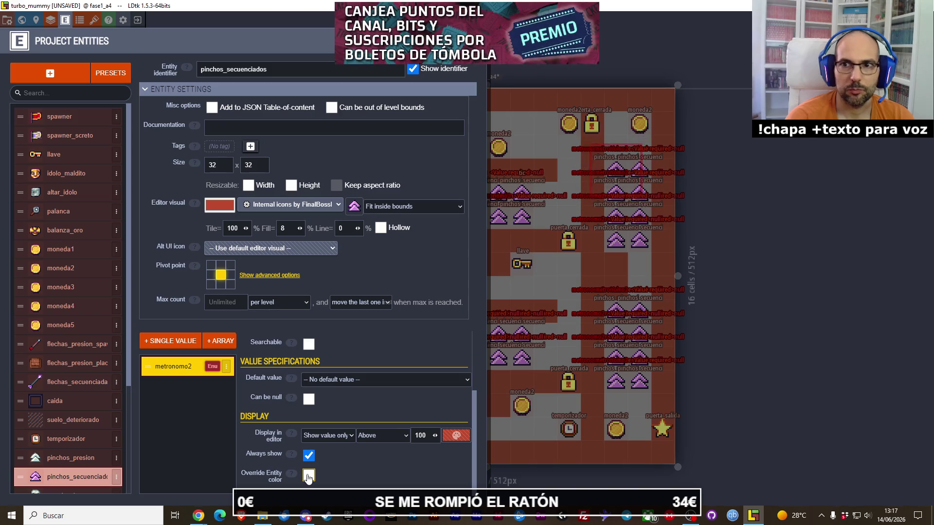
{"action": "left_click", "coordinate": [308, 476]}
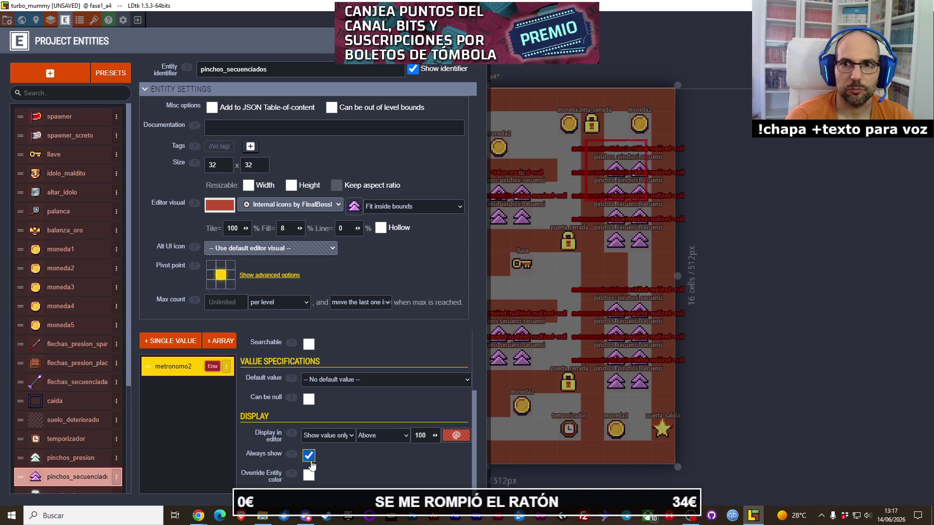
Keep the metronomo2 value always displayed on the level.
{"action": "left_click", "coordinate": [309, 456]}
{"action": "left_click", "coordinate": [309, 456]}
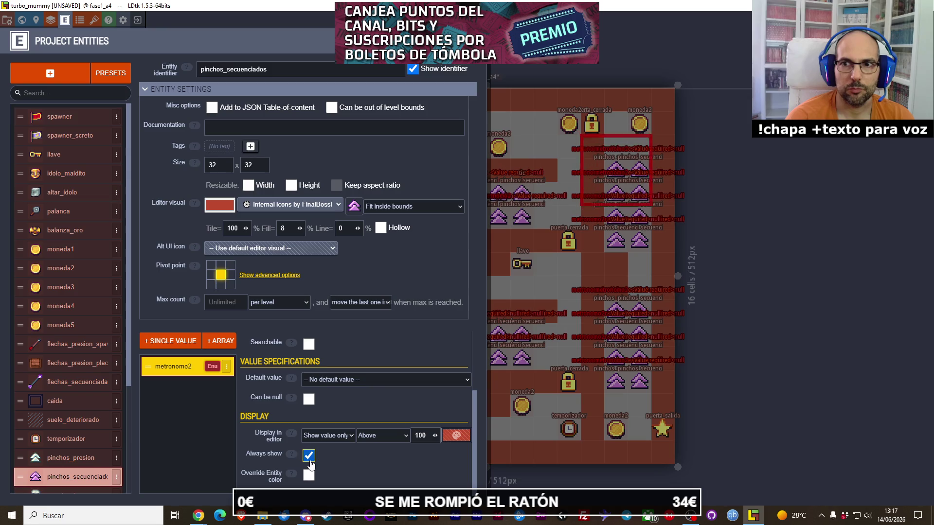
{"action": "left_click", "coordinate": [309, 457]}
{"action": "left_click", "coordinate": [310, 457]}
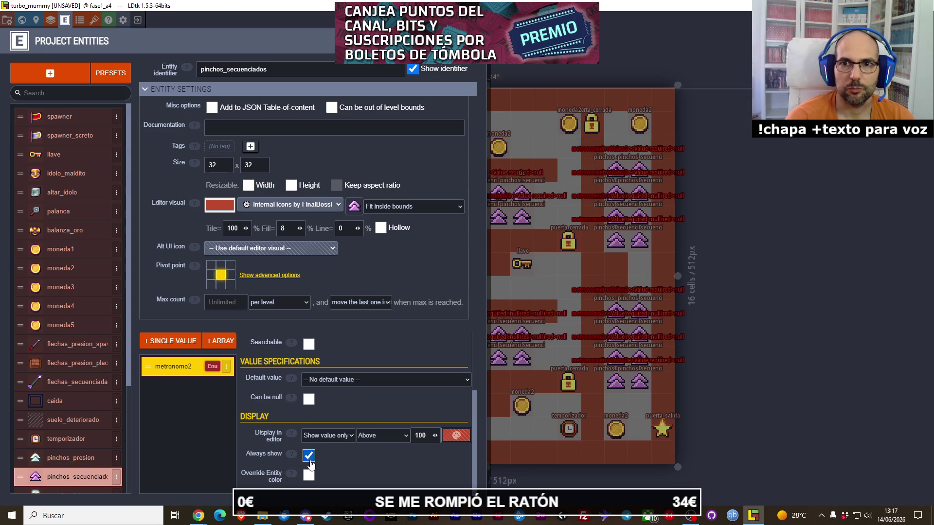
{"action": "left_click", "coordinate": [309, 457]}
{"action": "left_click", "coordinate": [310, 457]}
{"action": "left_click", "coordinate": [310, 457]}
{"action": "left_click", "coordinate": [309, 457]}
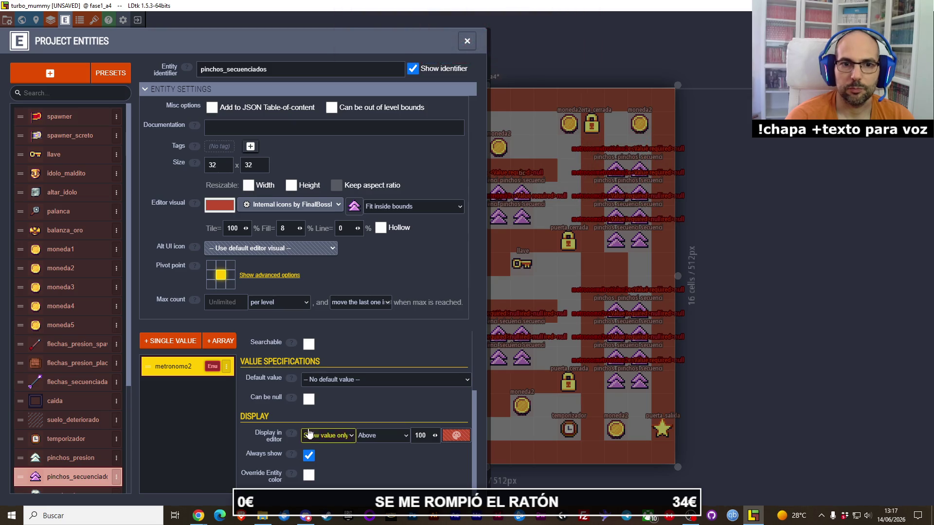
Make tic the default metronomo2 value and return to the level.
{"action": "left_click", "coordinate": [352, 381]}
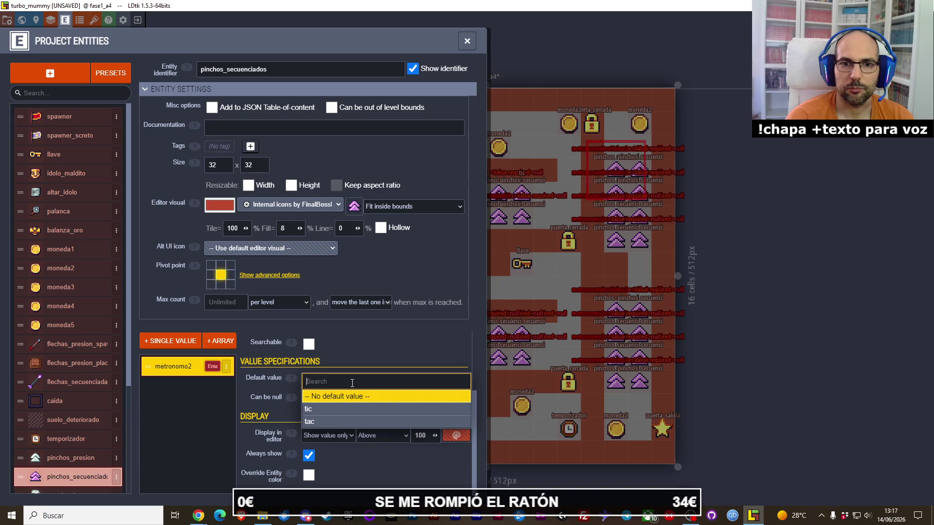
{"action": "left_click", "coordinate": [350, 409]}
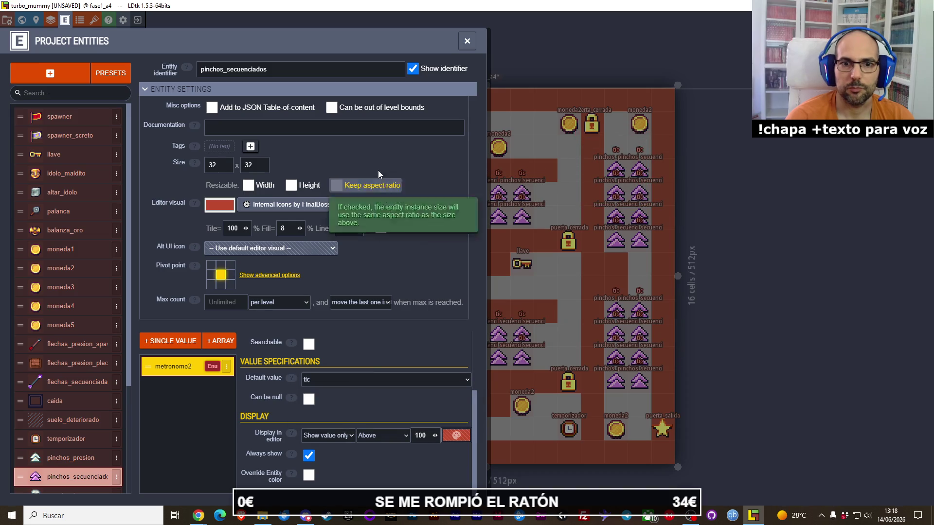
{"action": "left_click", "coordinate": [468, 41]}
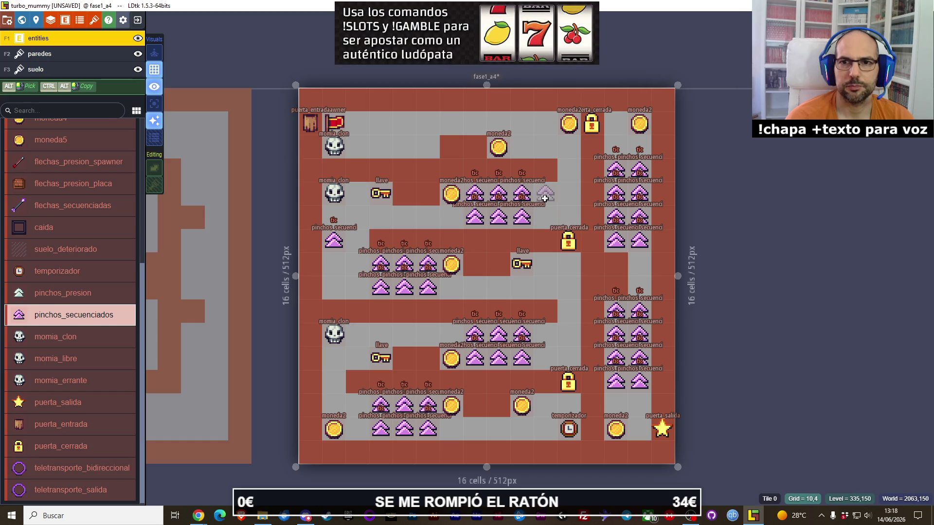
Set three sequenced spikes in the upper-middle cluster to metronomo2 value tac.
{"action": "left_click", "coordinate": [522, 217]}
{"action": "left_click", "coordinate": [856, 269]}
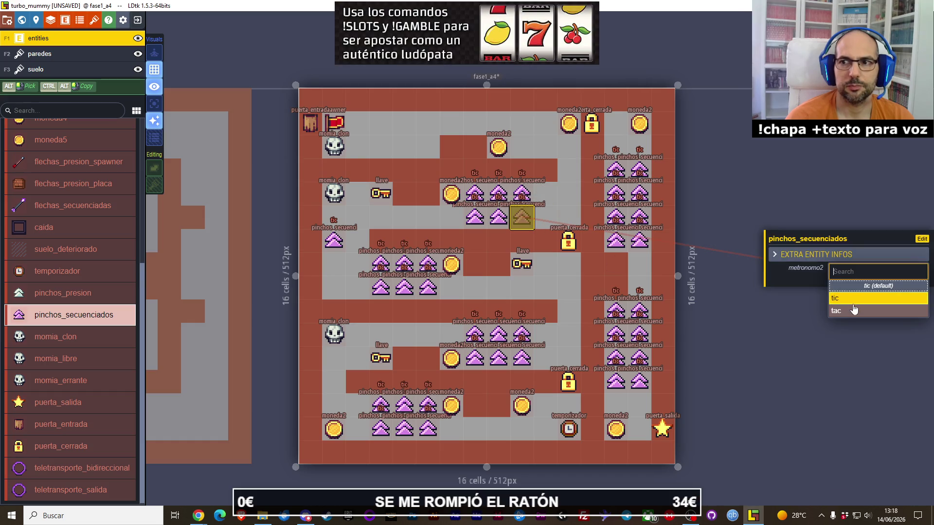
{"action": "left_click", "coordinate": [853, 310]}
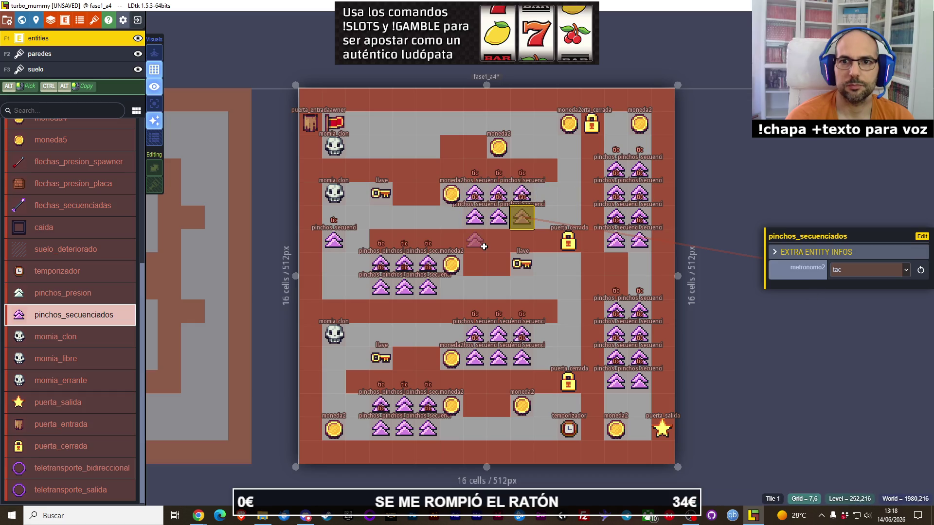
{"action": "left_click", "coordinate": [498, 194]}
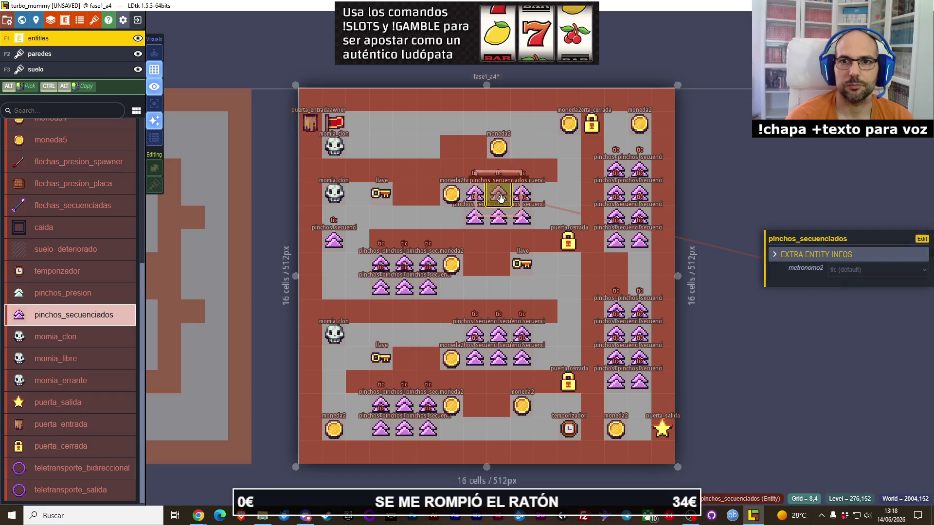
{"action": "left_click", "coordinate": [846, 274]}
{"action": "left_click", "coordinate": [853, 310]}
{"action": "left_click", "coordinate": [474, 217]}
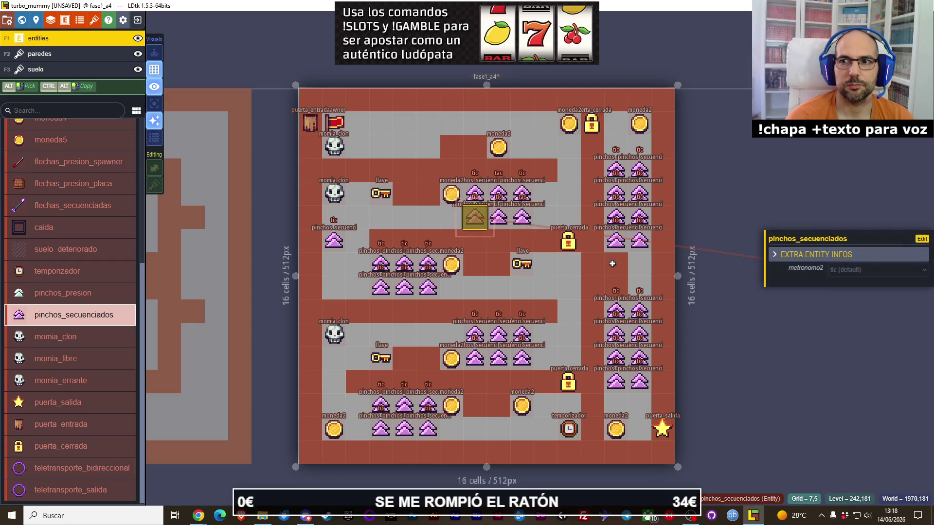
{"action": "left_click", "coordinate": [843, 276]}
{"action": "left_click", "coordinate": [853, 310]}
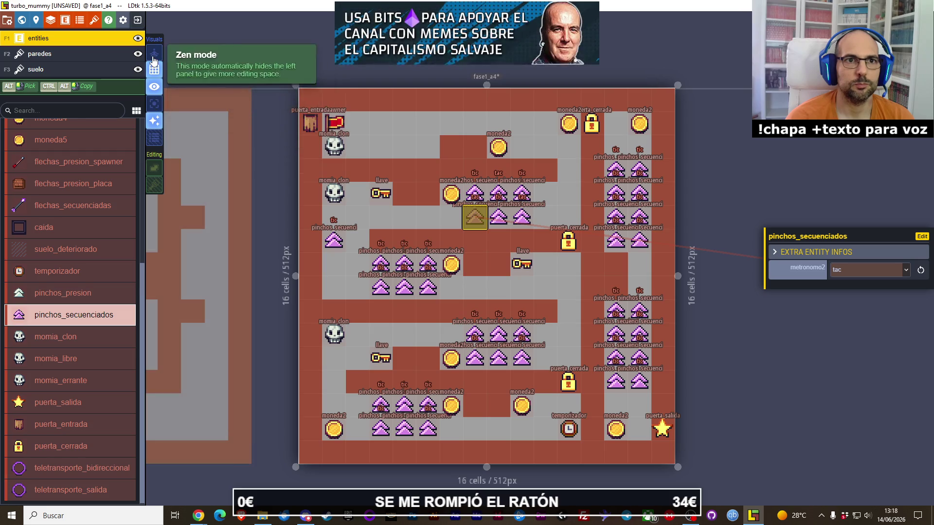
Delete the extra spike placed on the left.
{"action": "left_click", "coordinate": [154, 52]}
{"action": "left_click", "coordinate": [153, 53]}
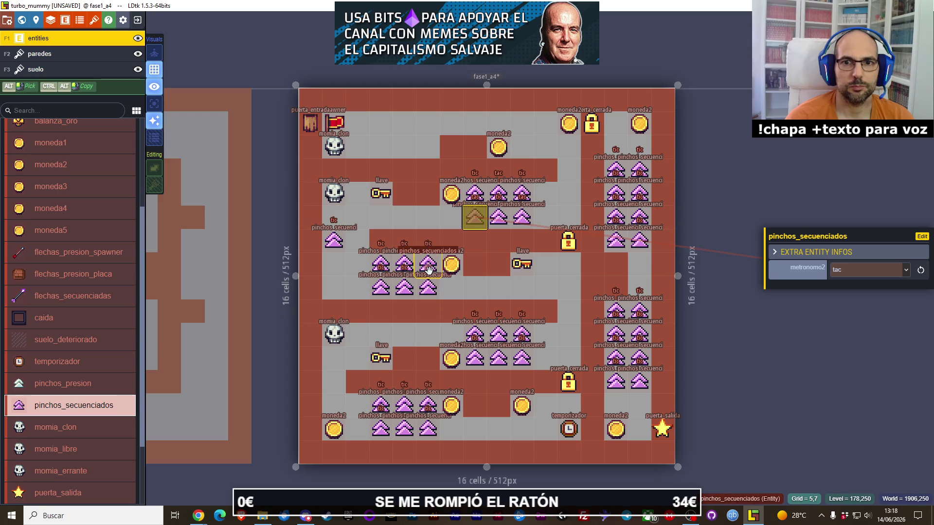
{"action": "right_click", "coordinate": [334, 239]}
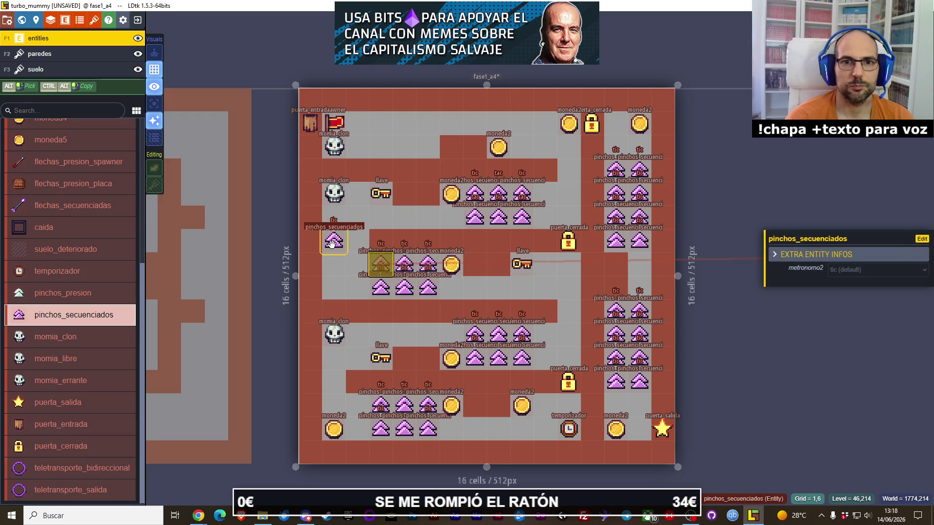
Move a spike in the left group up one cell.
{"action": "left_click", "coordinate": [385, 264]}
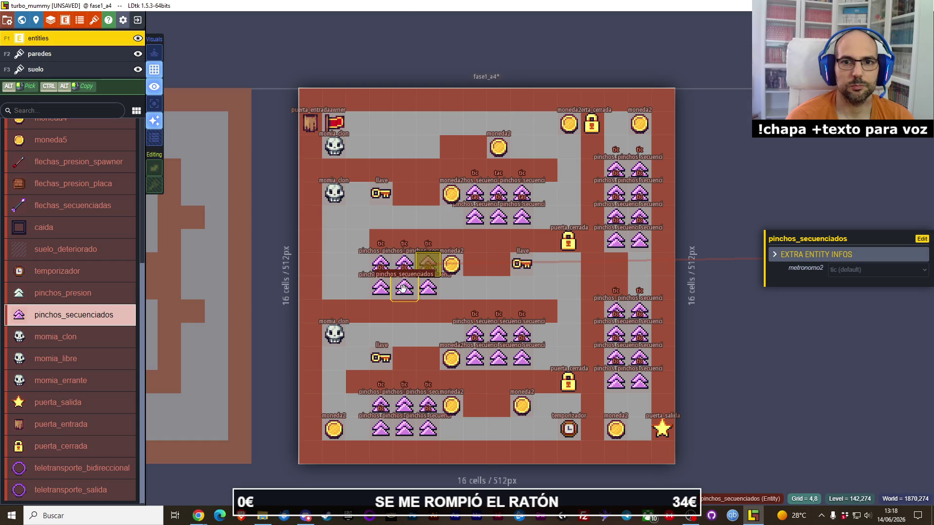
{"action": "left_click", "coordinate": [402, 285]}
{"action": "left_click", "coordinate": [381, 265]}
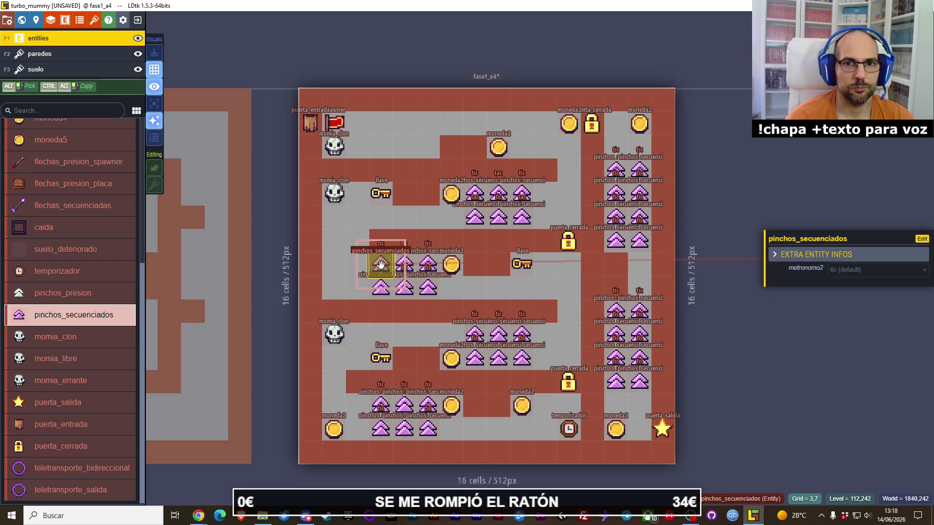
{"action": "left_click", "coordinate": [428, 271]}
{"action": "left_click", "coordinate": [414, 294]}
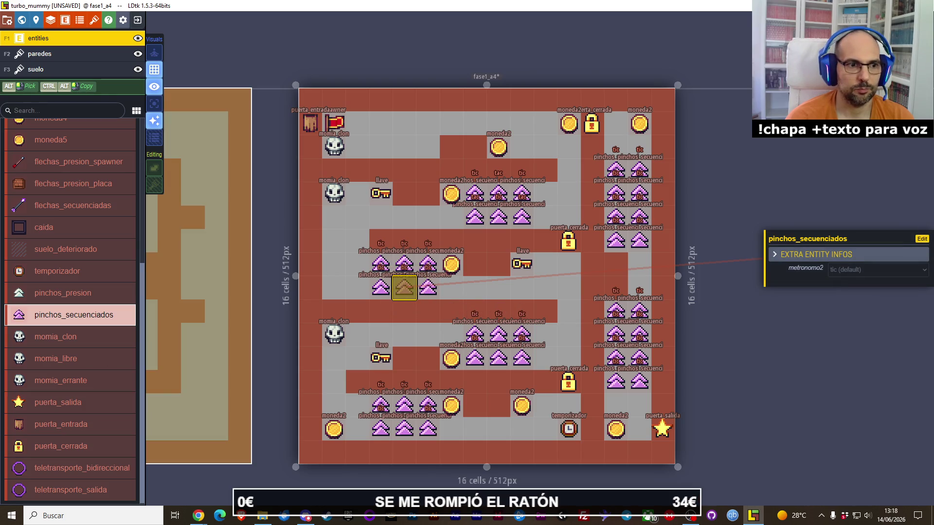
{"action": "key", "text": "alt+Tab"}
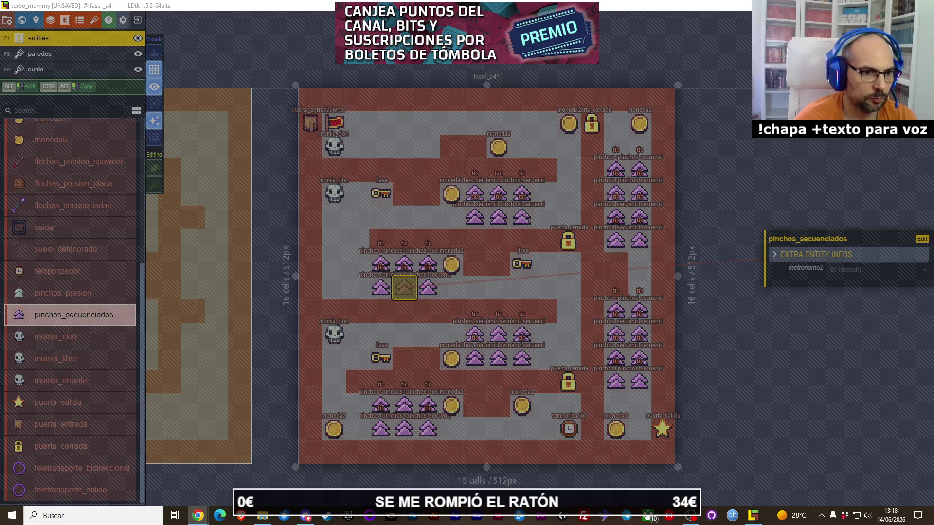
{"action": "left_click", "coordinate": [407, 215]}
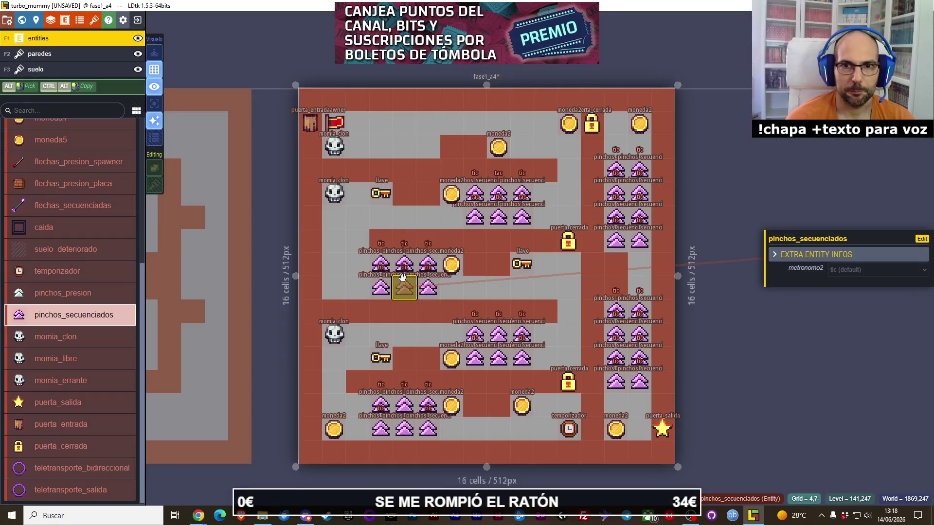
{"action": "left_click_drag", "start_coordinate": [408, 263], "coordinate": [406, 265]}
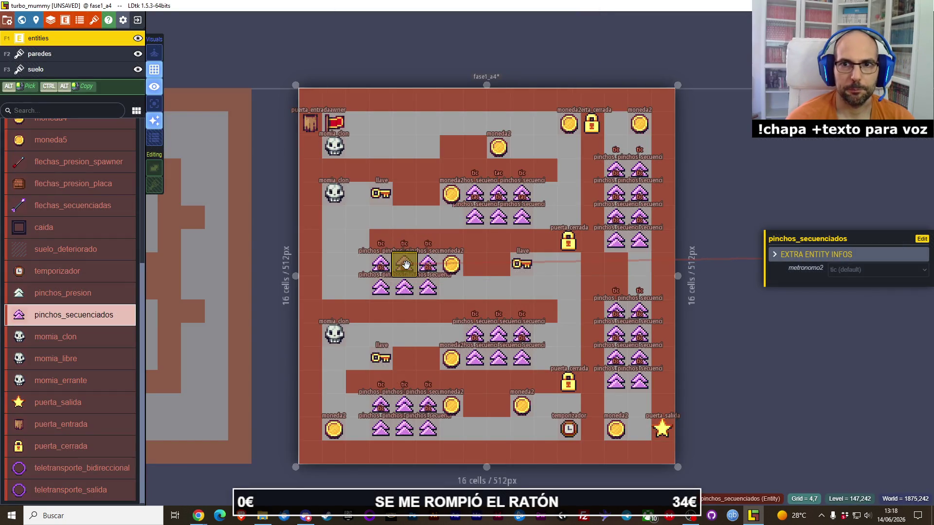
Set two spikes in the left group to metronomo2 value tac.
{"action": "left_click", "coordinate": [380, 291]}
{"action": "left_click", "coordinate": [837, 271]}
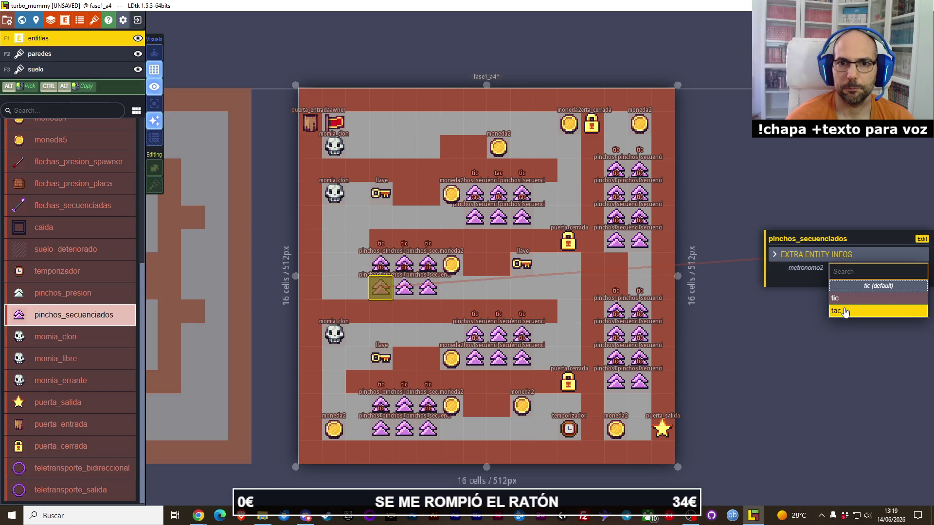
{"action": "left_click", "coordinate": [844, 311]}
{"action": "left_click", "coordinate": [404, 264]}
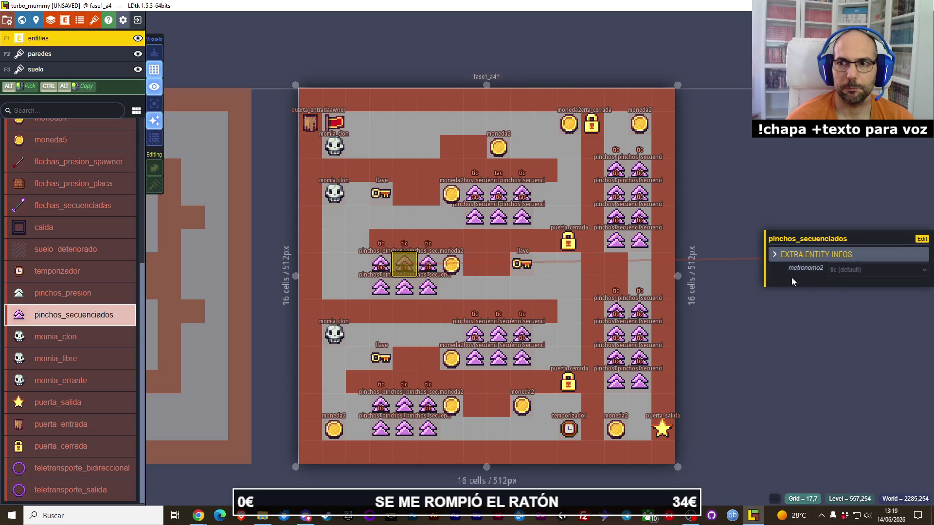
{"action": "left_click", "coordinate": [840, 270]}
{"action": "left_click", "coordinate": [847, 314]}
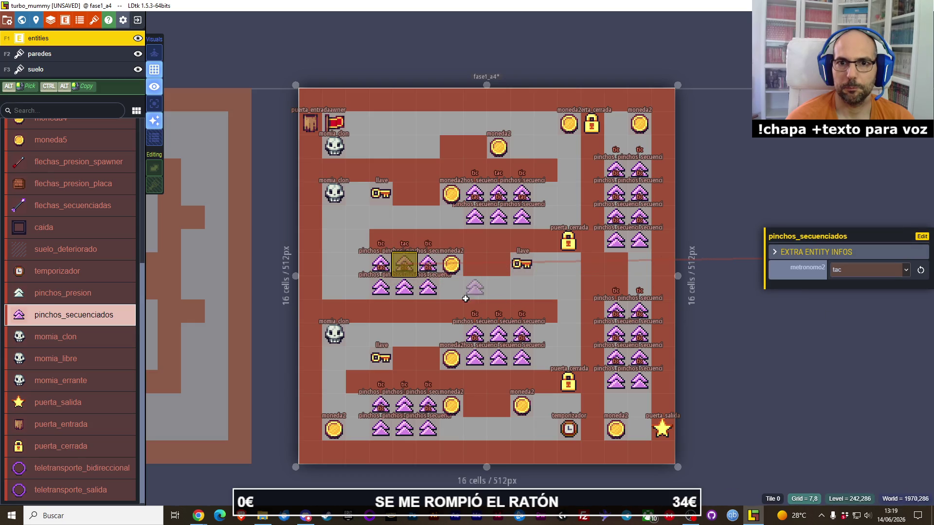
{"action": "left_click", "coordinate": [428, 289]}
{"action": "left_click", "coordinate": [856, 270]}
{"action": "left_click", "coordinate": [845, 313]}
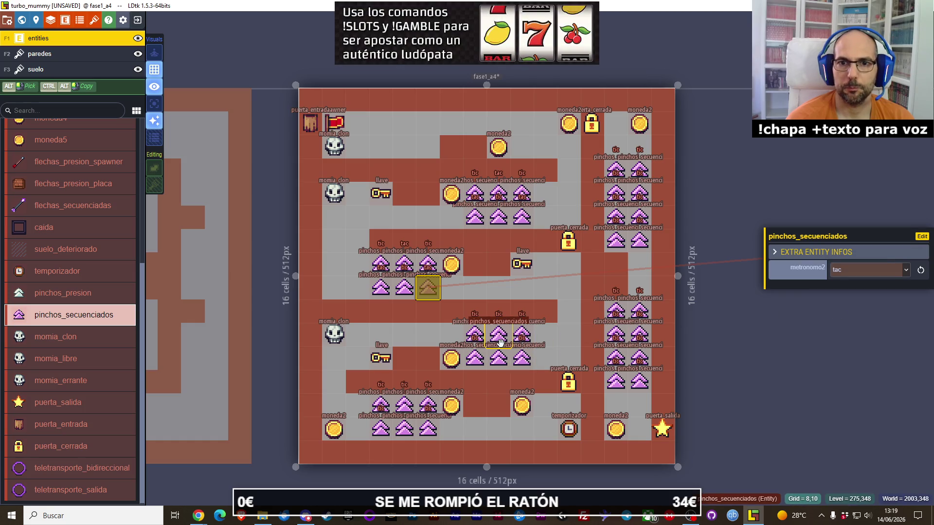
{"action": "left_click", "coordinate": [522, 360]}
Pick a spike and set its metronomo2 value to tac.
{"action": "left_click", "coordinate": [835, 276]}
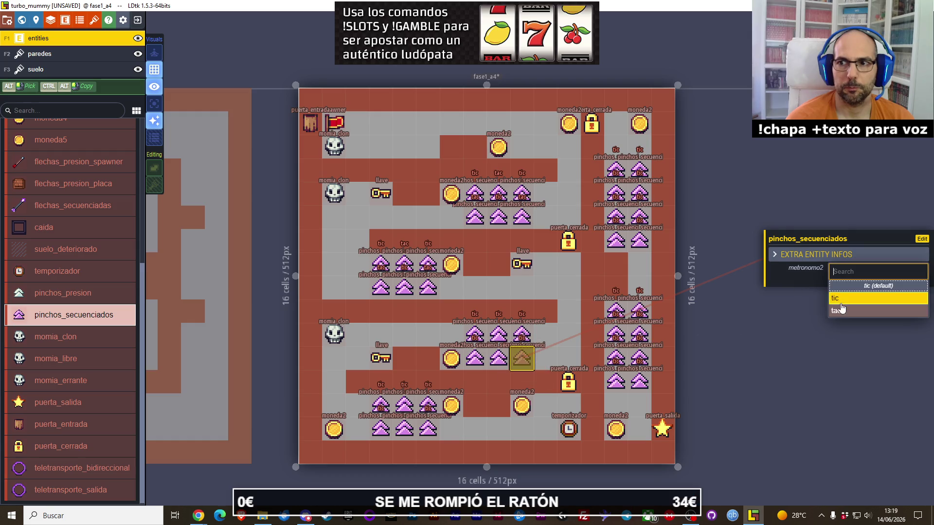
{"action": "left_click", "coordinate": [499, 335]}
{"action": "left_click", "coordinate": [888, 274]}
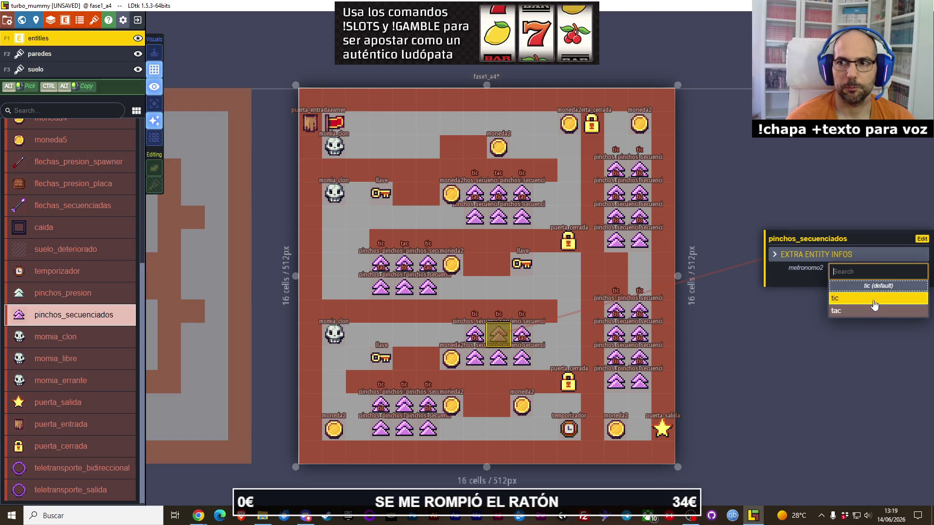
{"action": "left_click", "coordinate": [474, 359]}
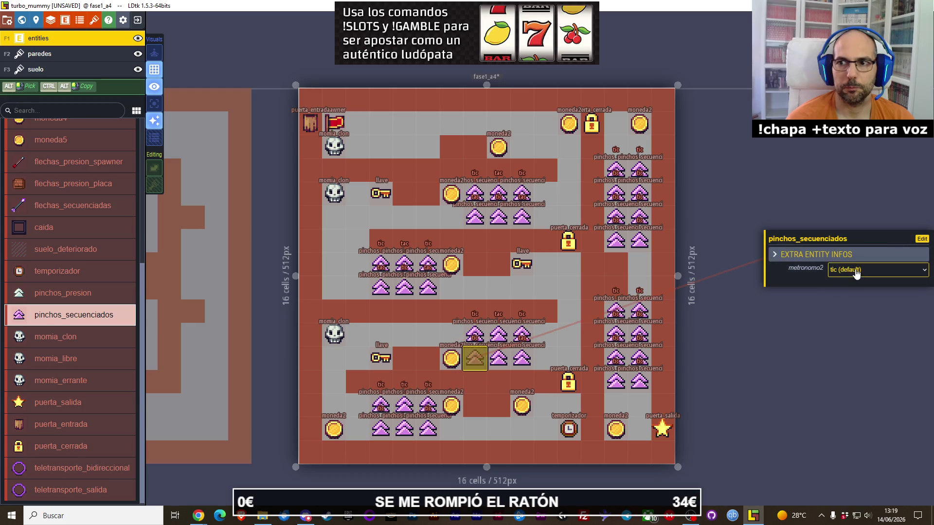
{"action": "left_click", "coordinate": [866, 269]}
{"action": "left_click", "coordinate": [856, 311]}
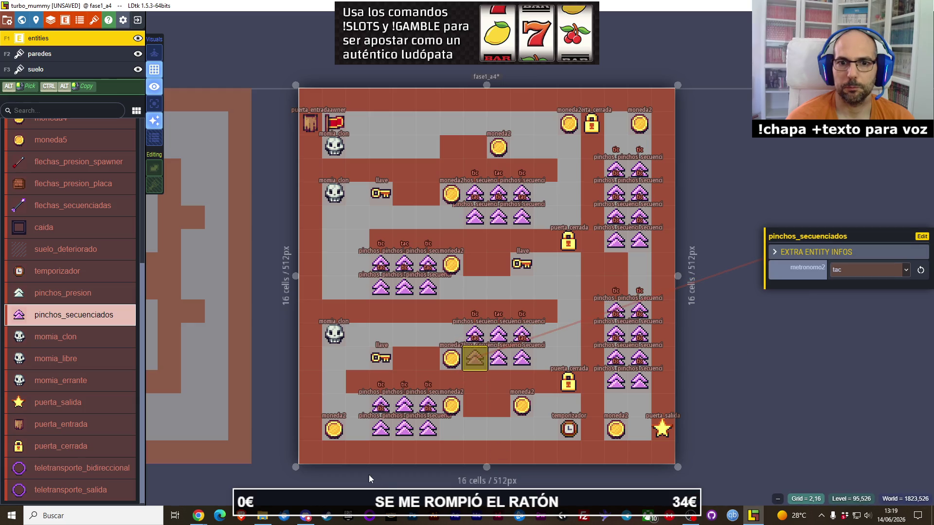
Set metronomo2 to tac on three spikes in the bottom group.
{"action": "left_click", "coordinate": [380, 429]}
{"action": "left_click", "coordinate": [849, 275]}
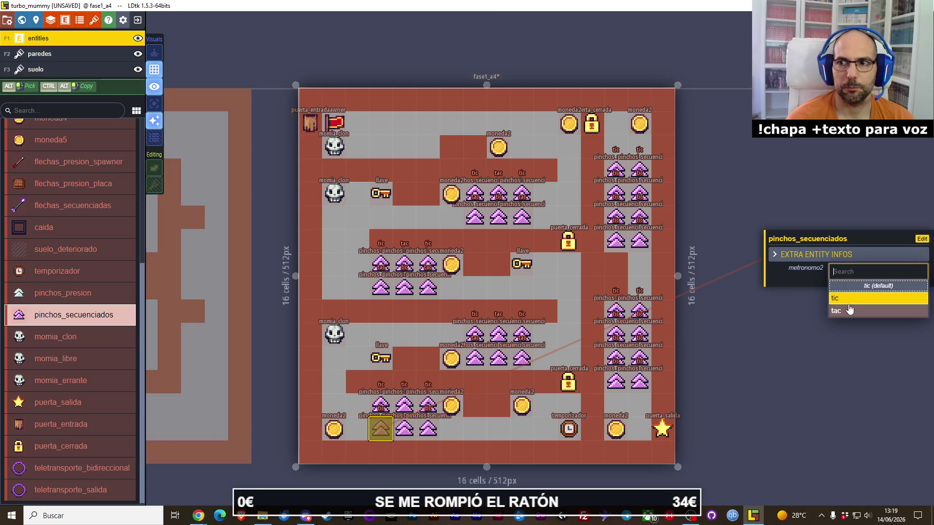
{"action": "left_click", "coordinate": [850, 312]}
{"action": "left_click", "coordinate": [406, 410]}
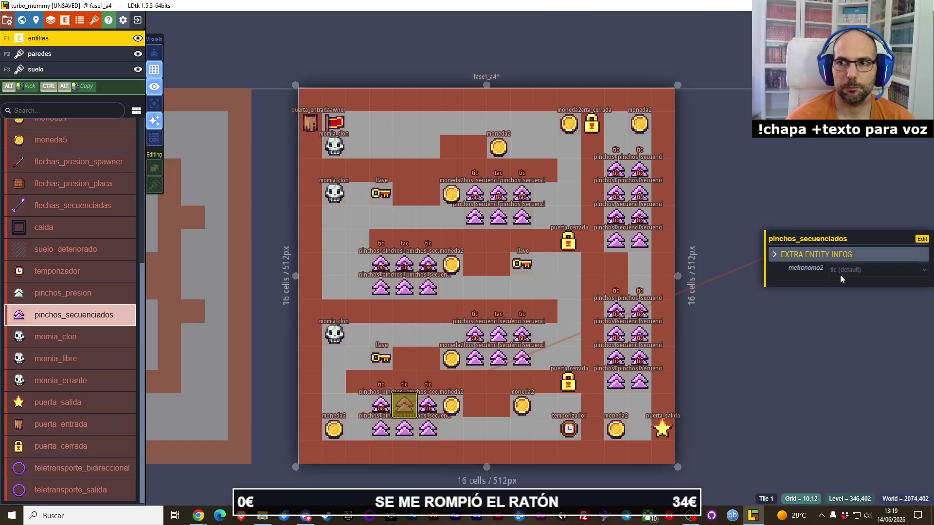
{"action": "left_click", "coordinate": [849, 270]}
{"action": "left_click", "coordinate": [846, 310]}
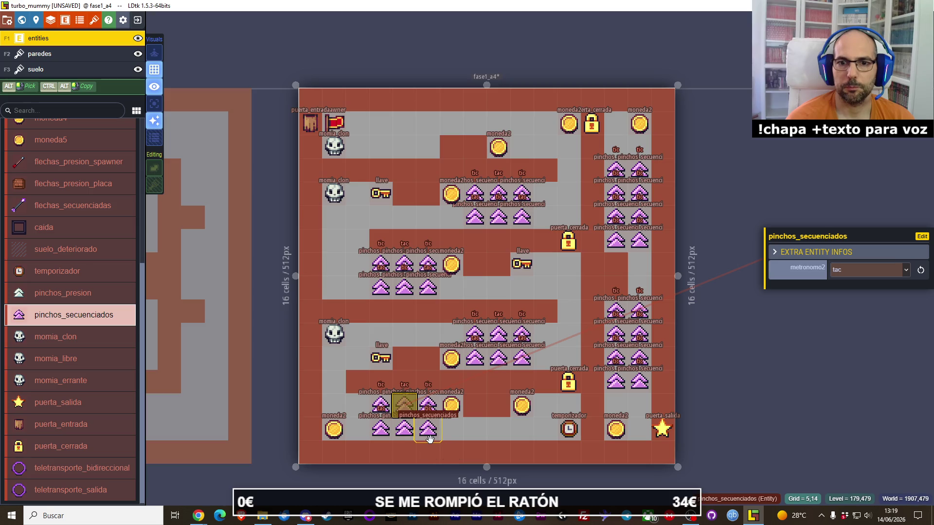
{"action": "left_click", "coordinate": [428, 429]}
{"action": "left_click", "coordinate": [861, 271]}
{"action": "left_click", "coordinate": [863, 309]}
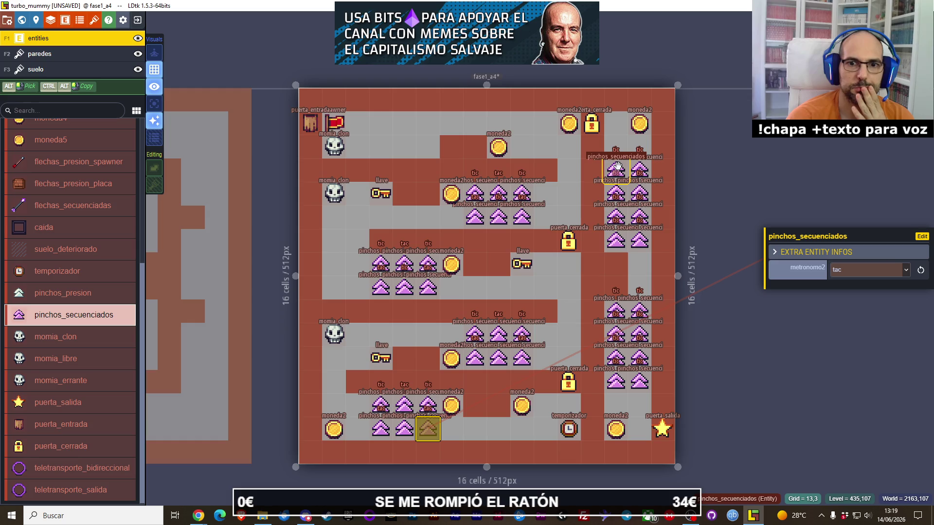
Set two right-column sequenced spikes to tac, then check the browser and return.
{"action": "left_click", "coordinate": [617, 188]}
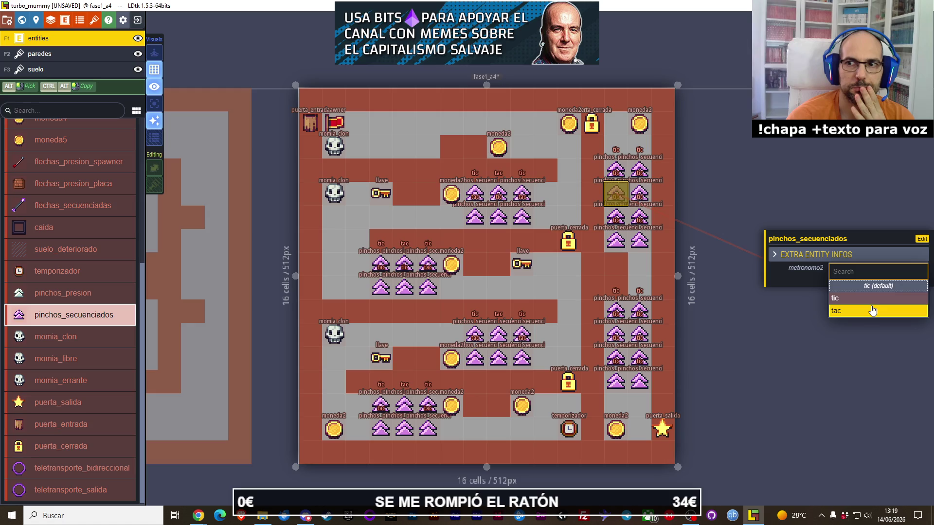
{"action": "left_click", "coordinate": [871, 310]}
{"action": "left_click", "coordinate": [639, 193]}
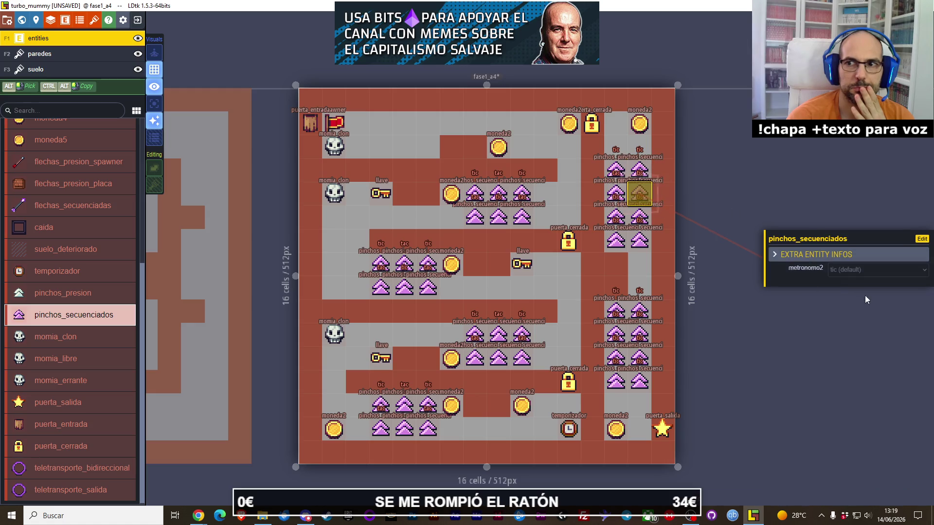
{"action": "left_click", "coordinate": [871, 270]}
{"action": "left_click", "coordinate": [870, 311]}
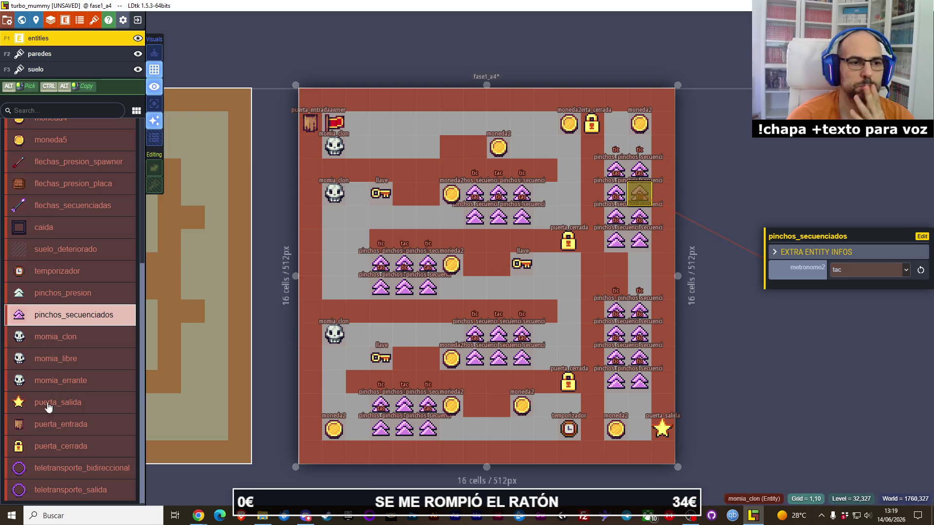
{"action": "left_click", "coordinate": [198, 515]}
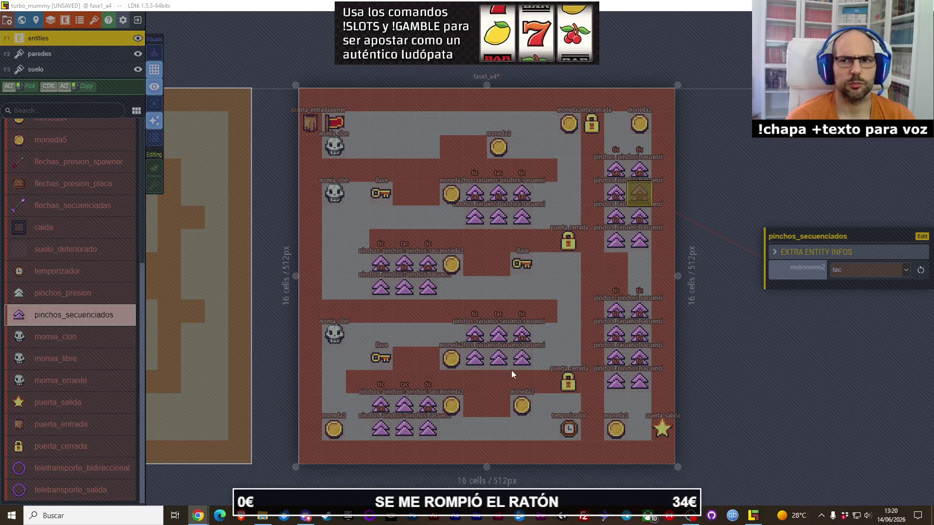
{"action": "left_click", "coordinate": [796, 211]}
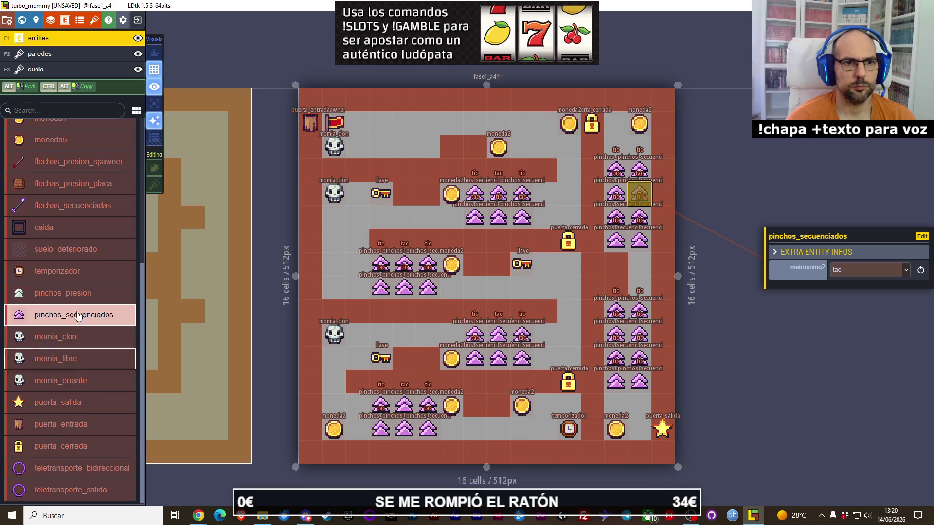
Convert pinchos_secuenciados' metronomo2 field into an array of metronomo values in Project Entities.
{"action": "left_click", "coordinate": [67, 21]}
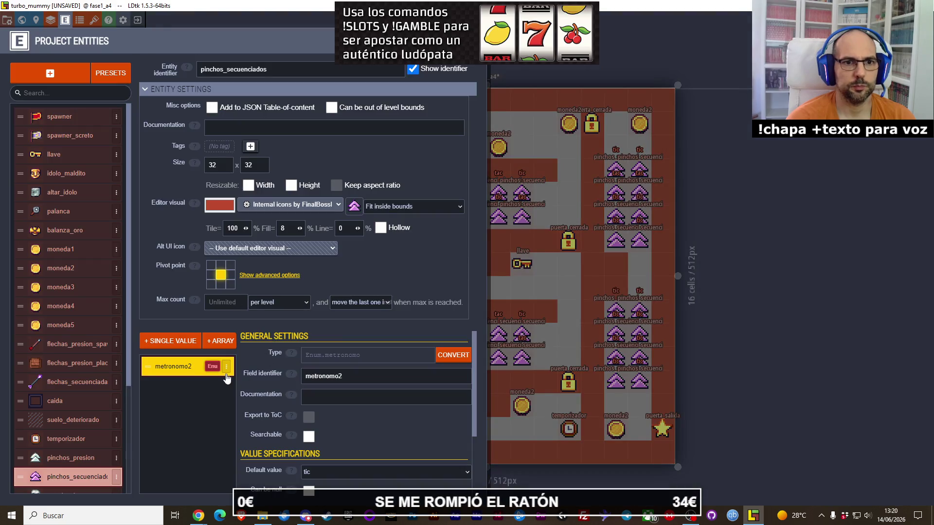
{"action": "left_click", "coordinate": [444, 355]}
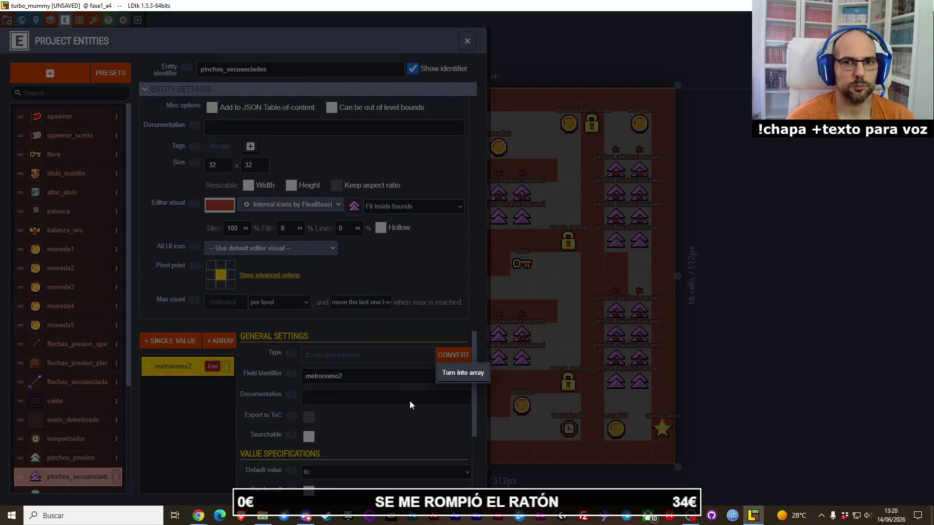
{"action": "left_click", "coordinate": [465, 372]}
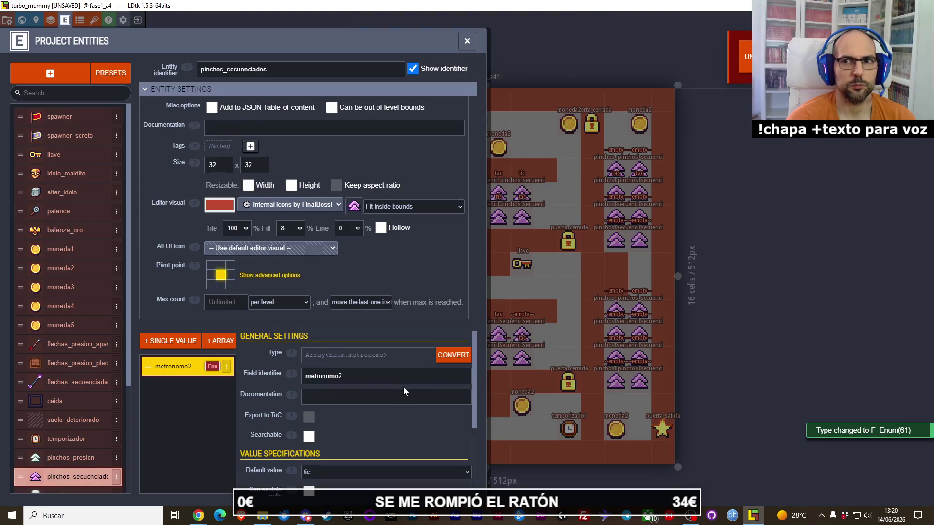
{"action": "left_click", "coordinate": [402, 383]}
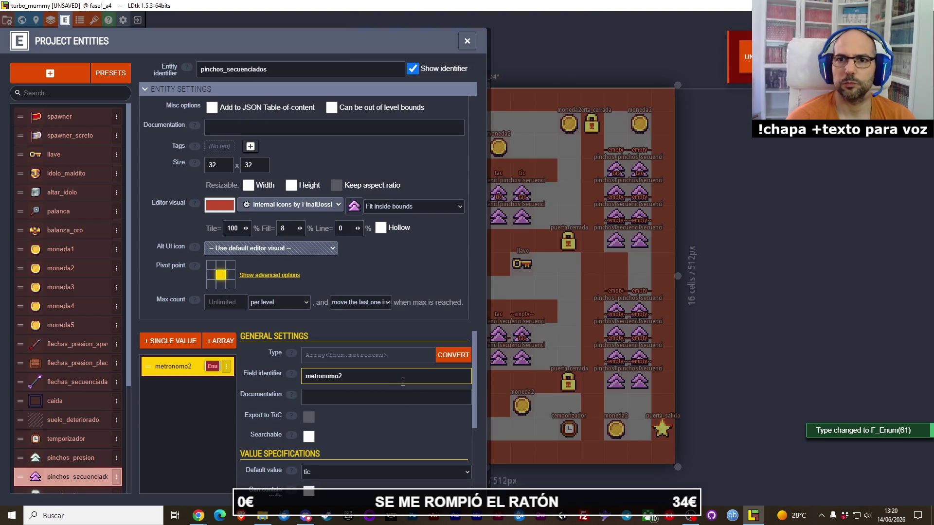
{"action": "left_click", "coordinate": [467, 41]}
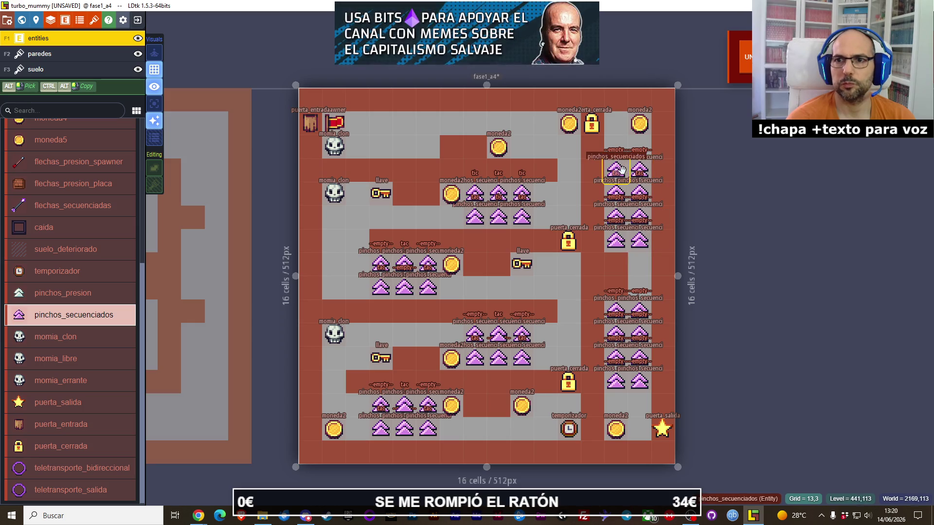
Add metronomo2 array entries to right-column spikes, one set to tac and one to tic.
{"action": "left_click", "coordinate": [622, 169]}
{"action": "left_click", "coordinate": [640, 169]}
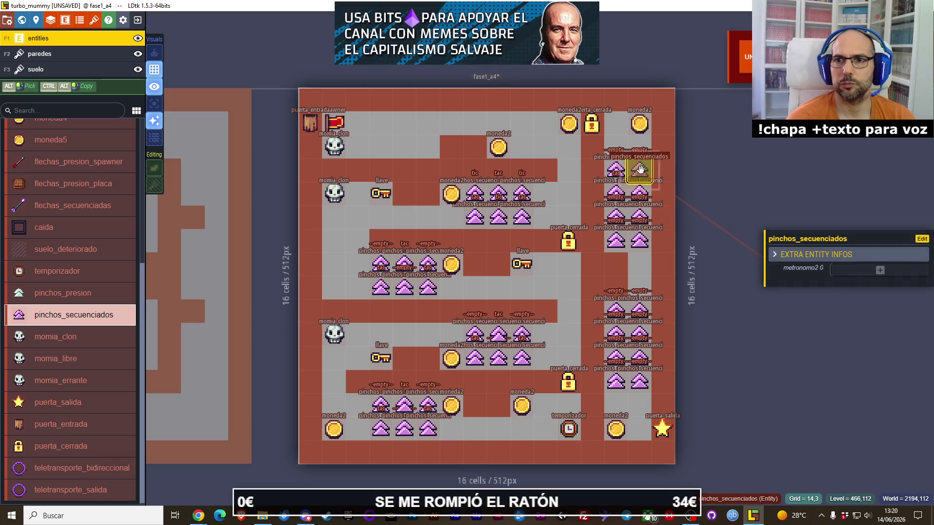
{"action": "left_click", "coordinate": [880, 271]}
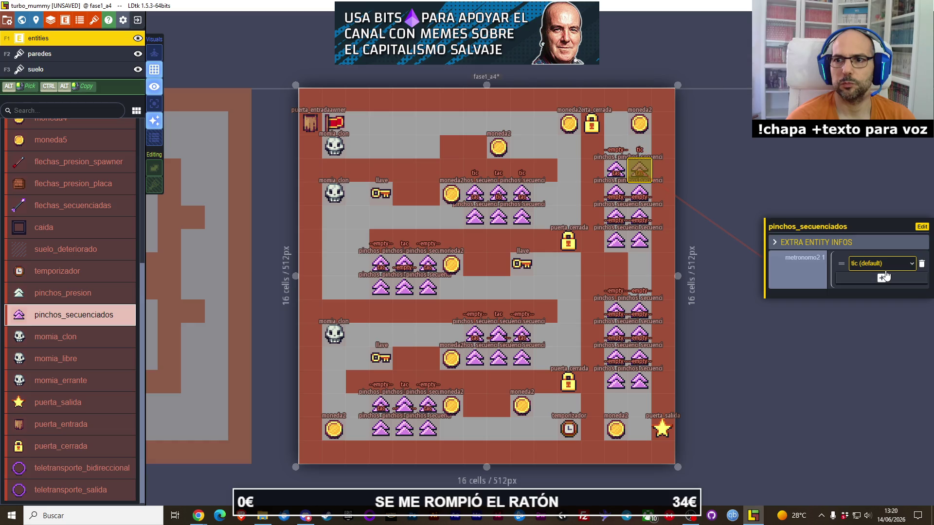
{"action": "left_click", "coordinate": [901, 220]}
{"action": "left_click", "coordinate": [610, 172]}
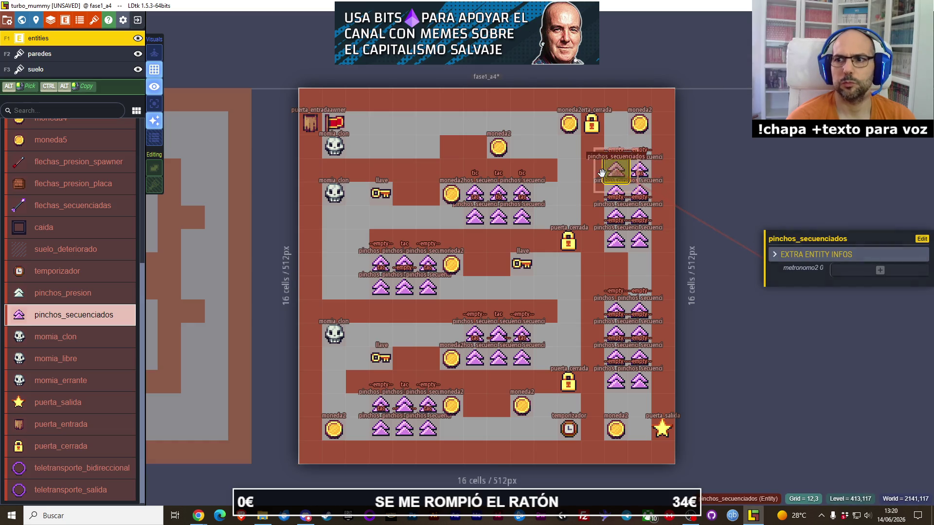
{"action": "left_click", "coordinate": [880, 271]}
{"action": "left_click", "coordinate": [880, 265]}
{"action": "type", "text": "tac"}
{"action": "key", "text": "Return"}
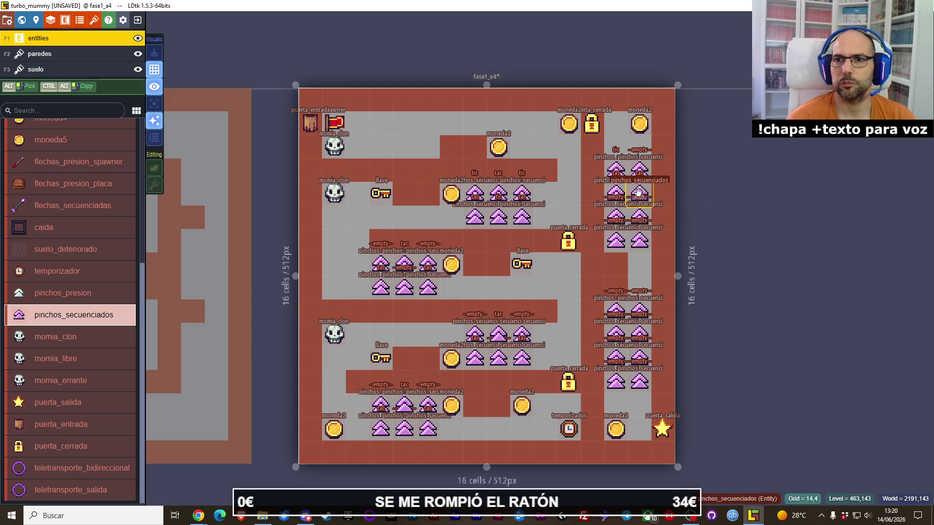
{"action": "left_click", "coordinate": [638, 193]}
{"action": "left_click", "coordinate": [639, 221]}
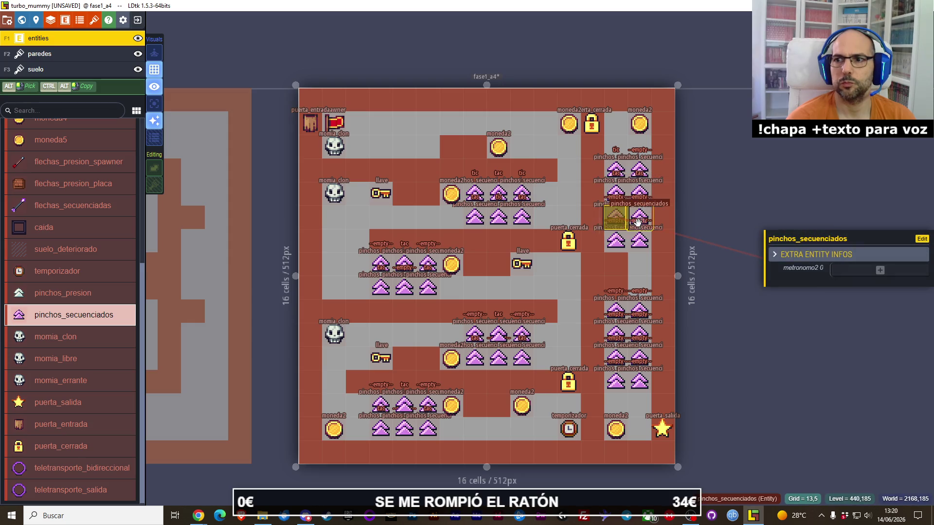
{"action": "left_click", "coordinate": [879, 270]}
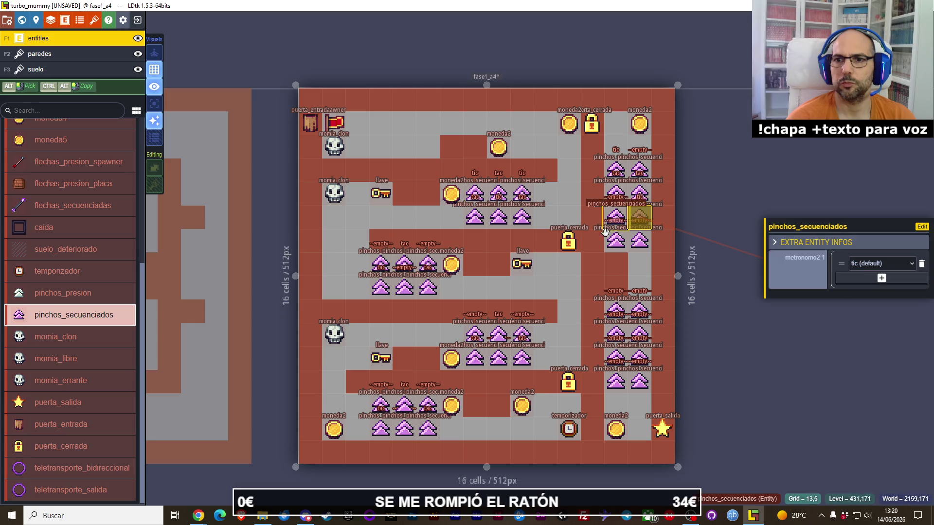
Compare the metronomo2 entries across the right-column spikes.
{"action": "left_click", "coordinate": [622, 243]}
{"action": "left_click", "coordinate": [639, 217]}
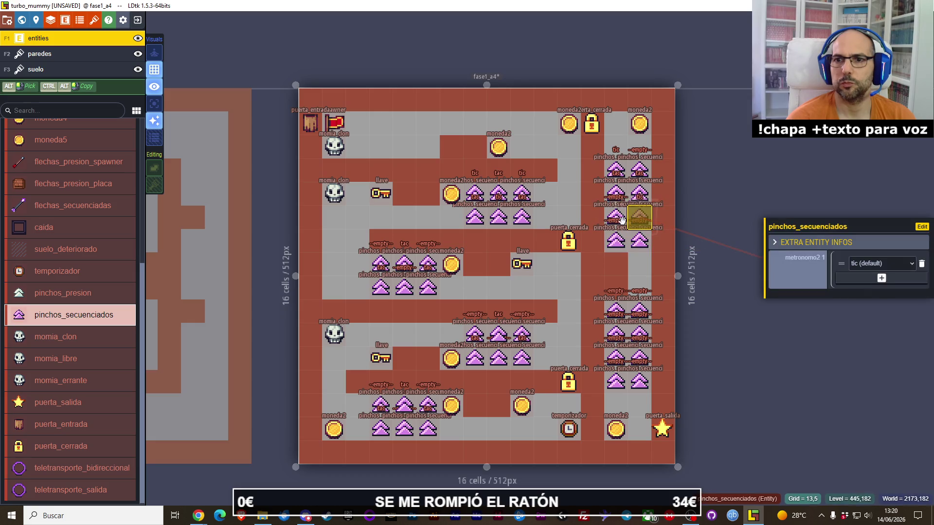
{"action": "left_click", "coordinate": [638, 170]}
{"action": "left_click", "coordinate": [622, 170]}
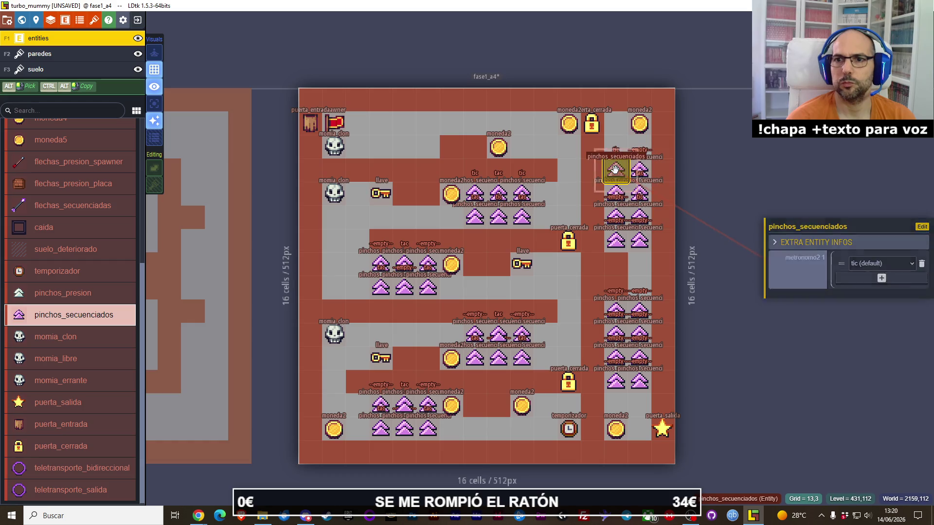
{"action": "left_click", "coordinate": [640, 217]}
{"action": "left_click", "coordinate": [616, 217]}
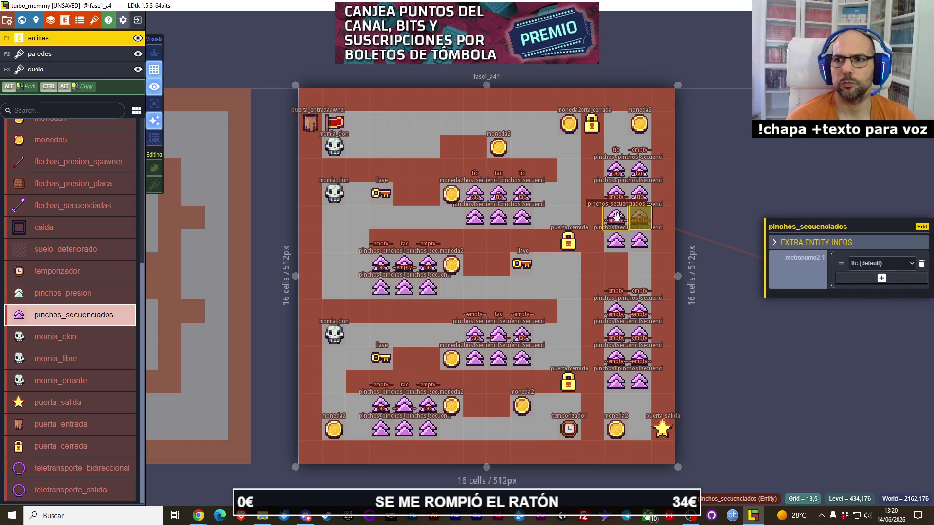
{"action": "left_click", "coordinate": [637, 169]}
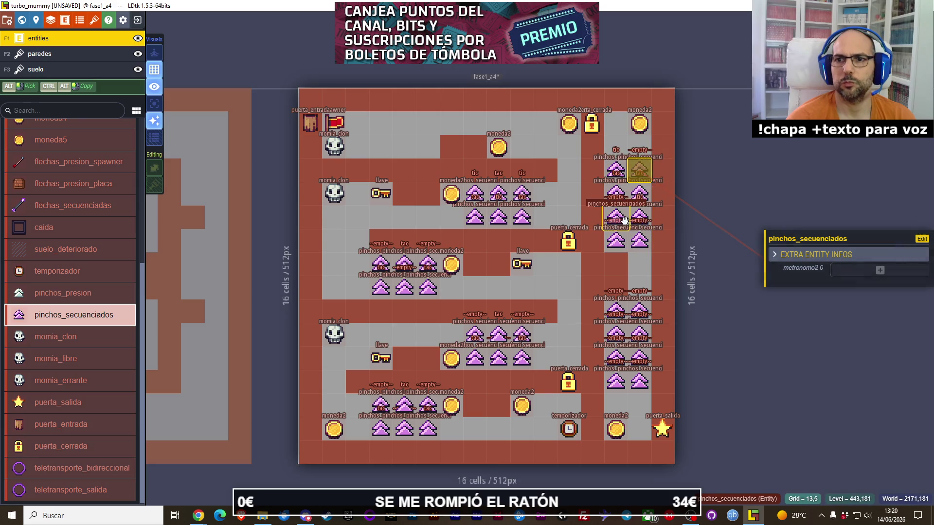
{"action": "left_click", "coordinate": [640, 218]}
{"action": "left_click", "coordinate": [616, 170]}
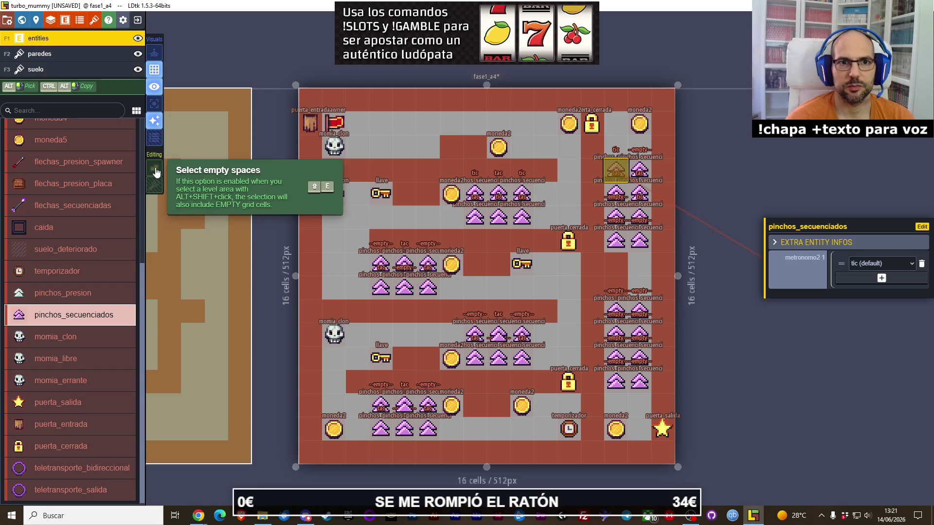
Enable empty-cell selection, recheck the top-right spike's value, and reopen Project Entities.
{"action": "left_click", "coordinate": [156, 170]}
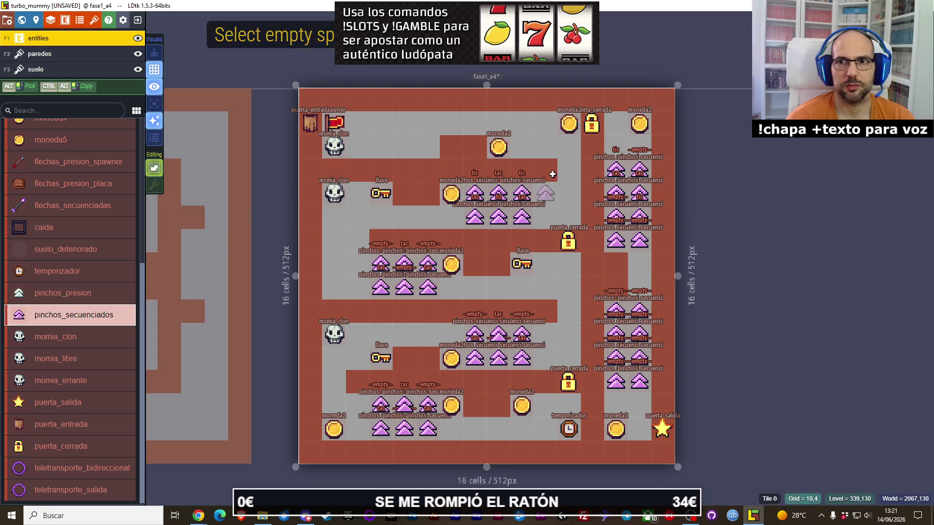
{"action": "left_click", "coordinate": [639, 170]}
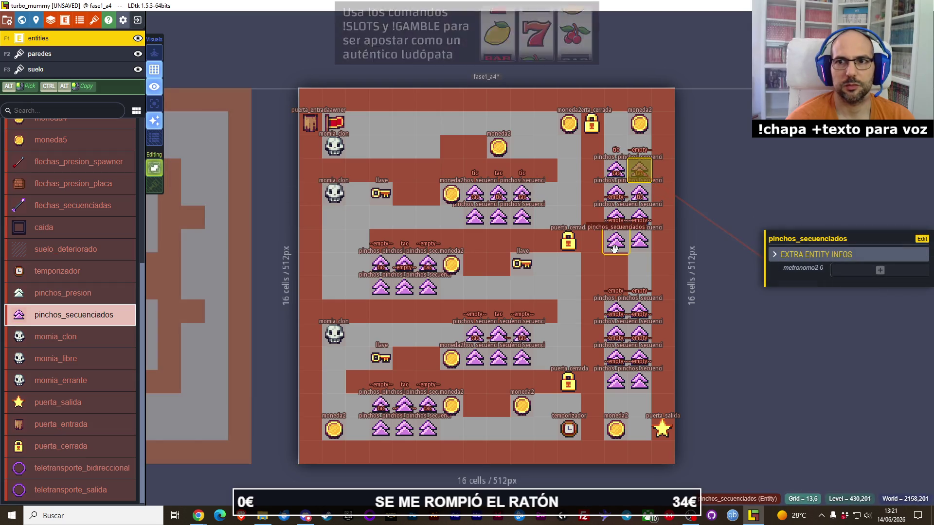
{"action": "left_click", "coordinate": [404, 70]}
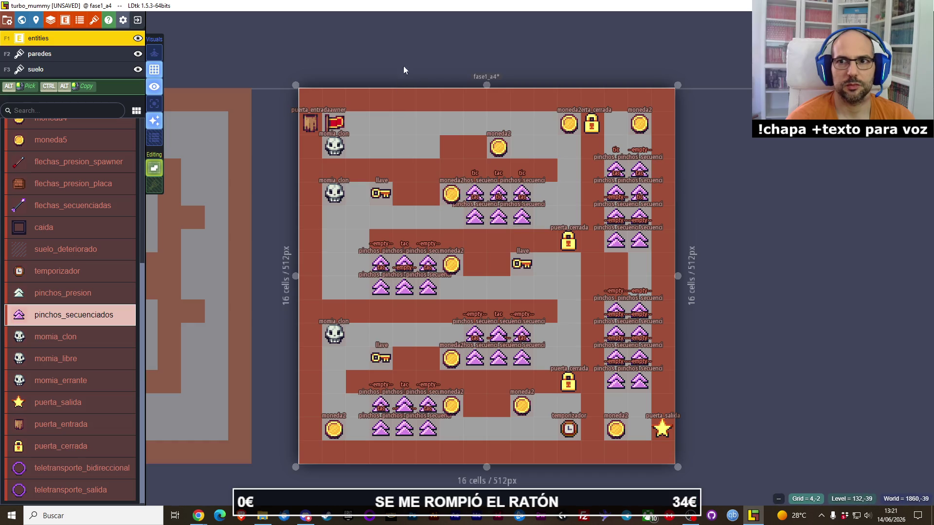
{"action": "left_click", "coordinate": [641, 170]}
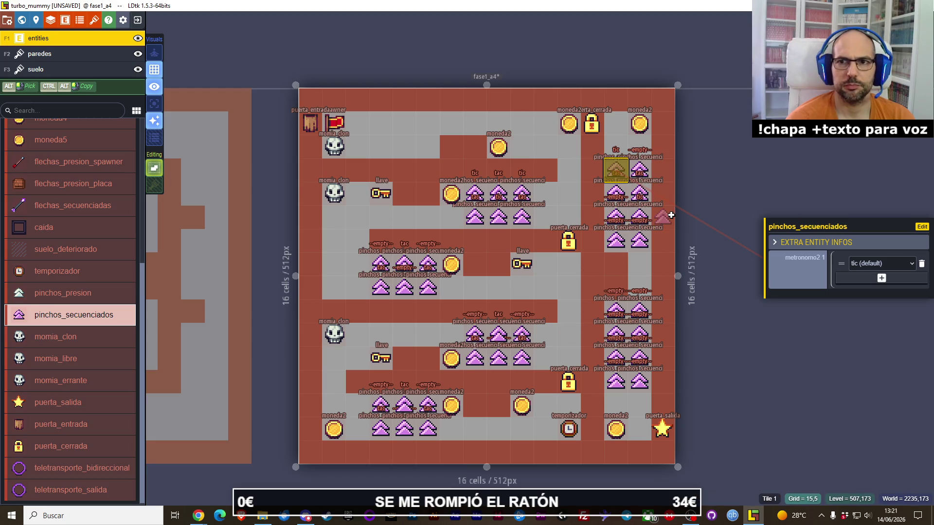
{"action": "left_click", "coordinate": [693, 221]}
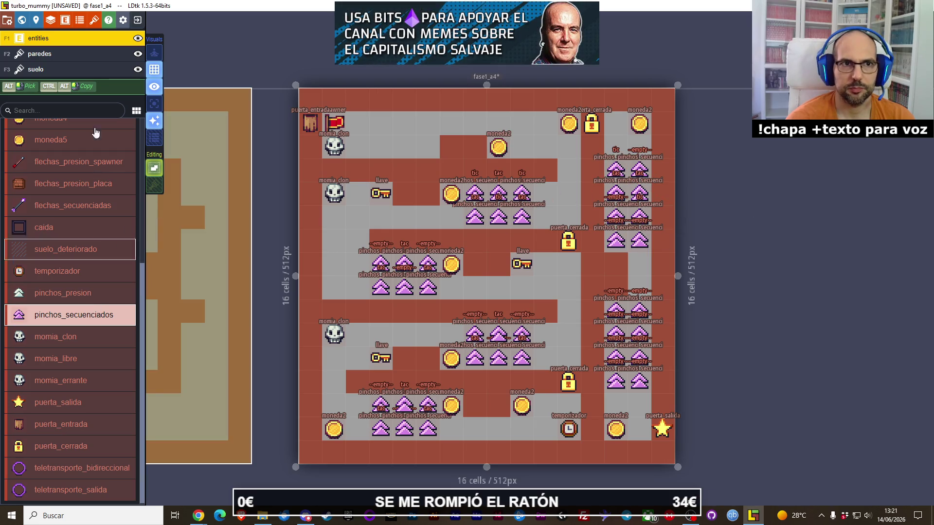
{"action": "left_click", "coordinate": [71, 25]}
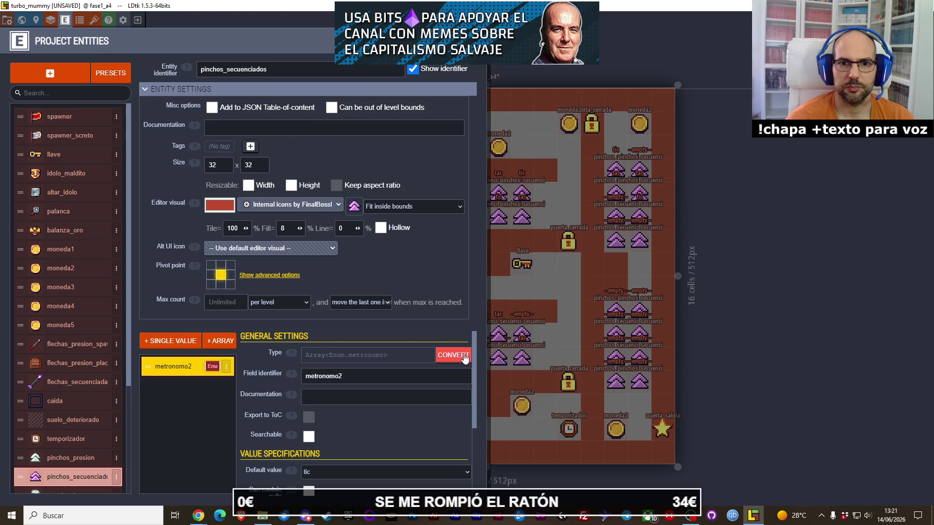
Attempt to convert metronomo2 back, dismiss the refusal error, and close Project Entities.
{"action": "left_click", "coordinate": [457, 360]}
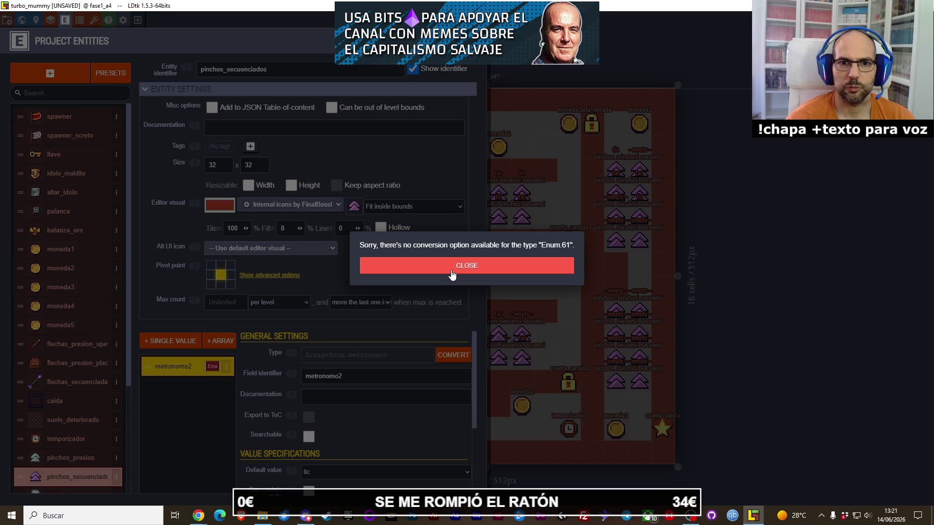
{"action": "left_click", "coordinate": [452, 276]}
{"action": "double_click", "coordinate": [391, 378]}
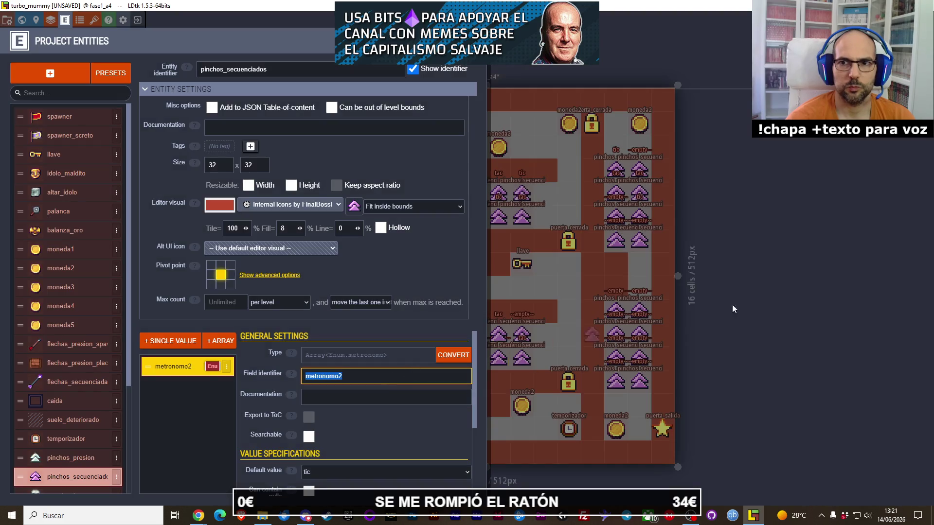
{"action": "left_click", "coordinate": [778, 295]}
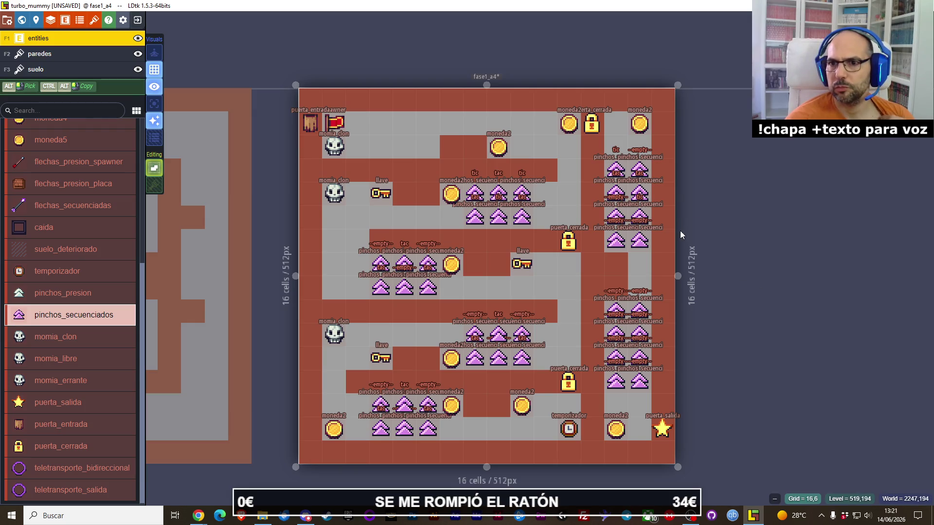
Add metronomo2 array entries to the top-right spikes: one tic, two tac.
{"action": "left_click", "coordinate": [639, 170]}
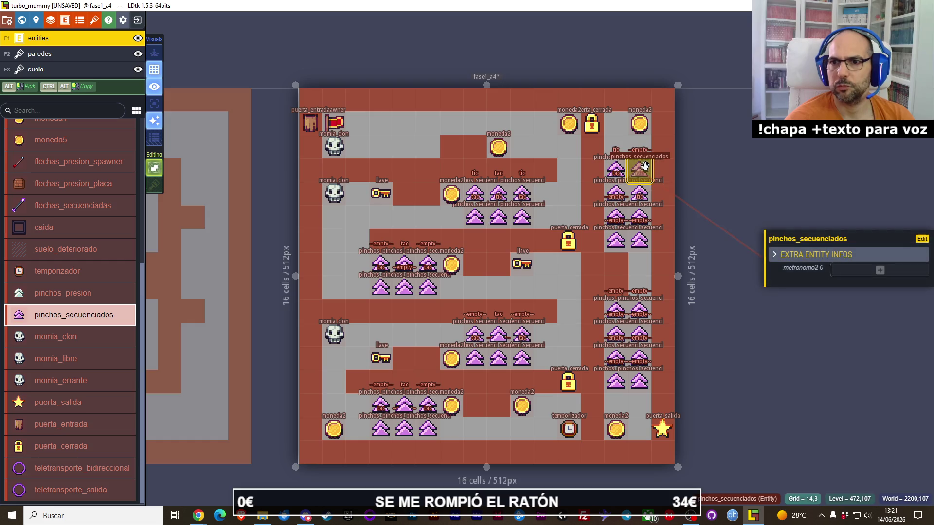
{"action": "left_click", "coordinate": [880, 270]}
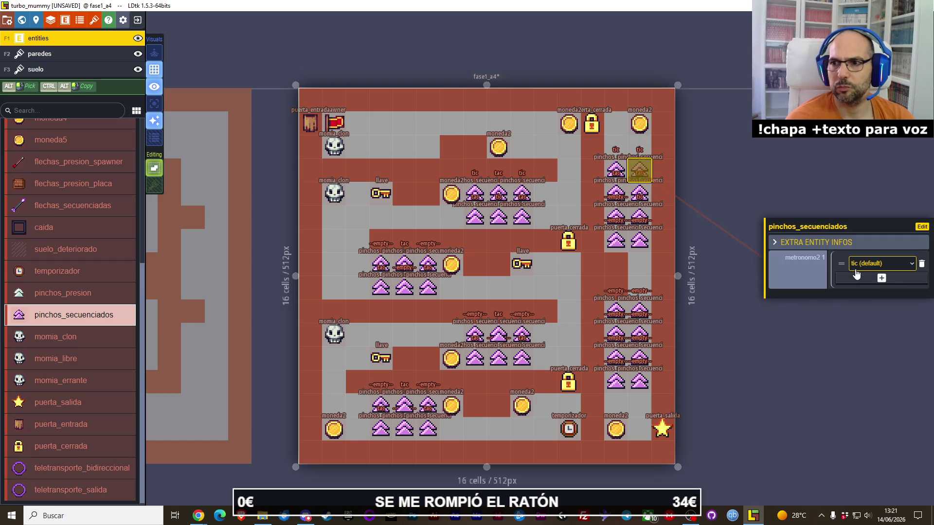
{"action": "left_click", "coordinate": [794, 332]}
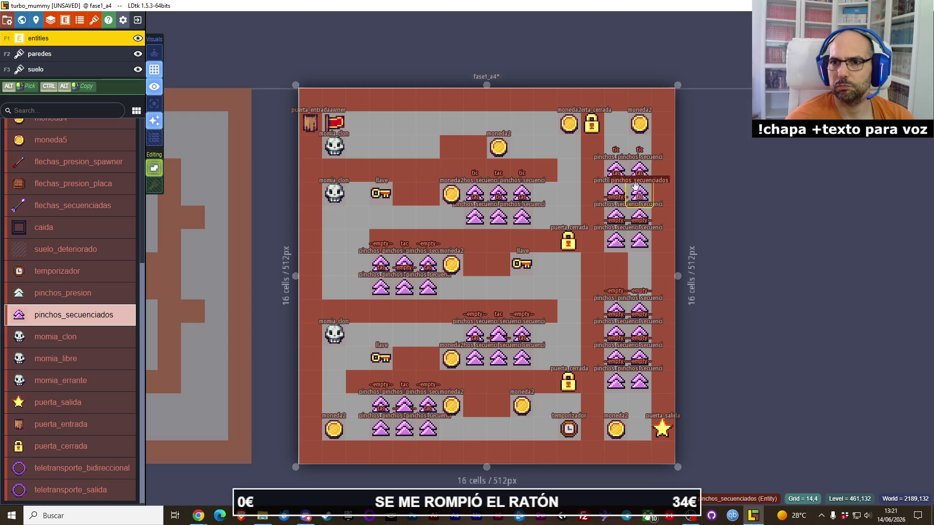
{"action": "left_click", "coordinate": [613, 198]}
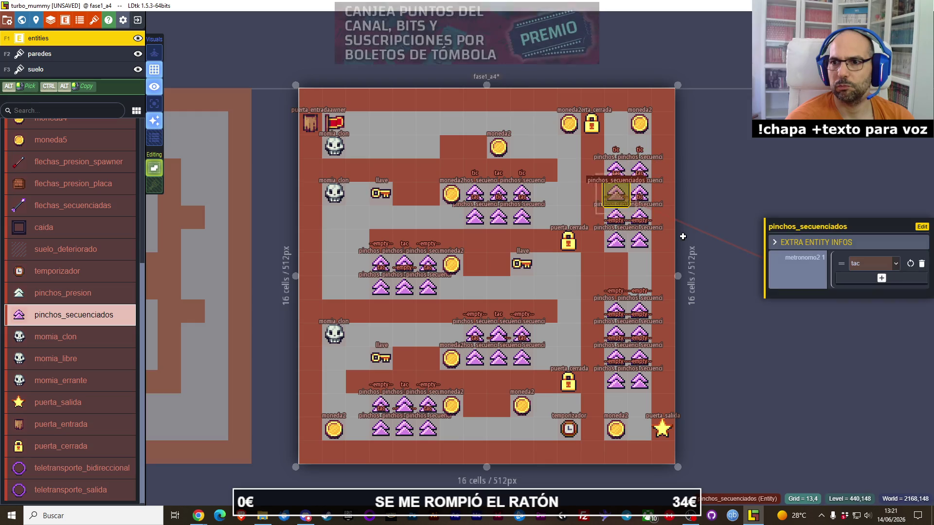
{"action": "left_click", "coordinate": [869, 278]}
{"action": "left_click", "coordinate": [854, 296]}
{"action": "left_click", "coordinate": [769, 342]}
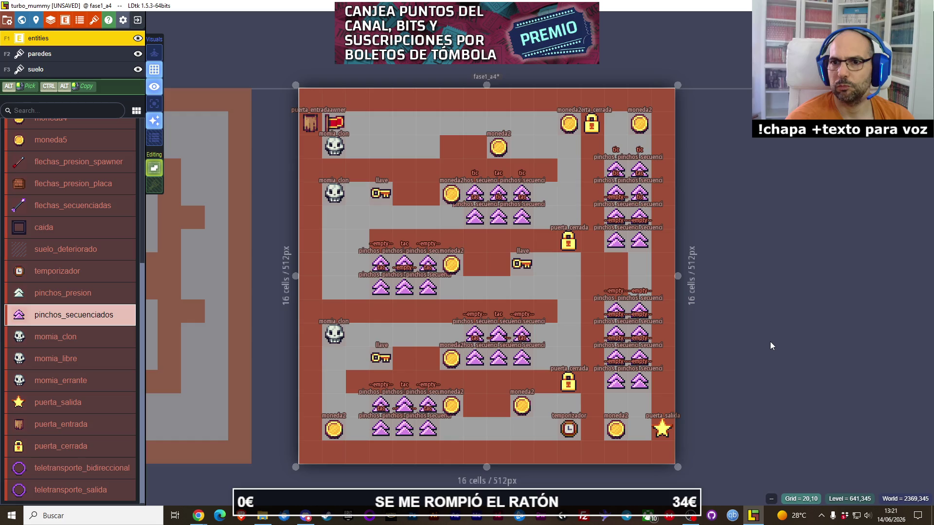
{"action": "left_click", "coordinate": [616, 194]}
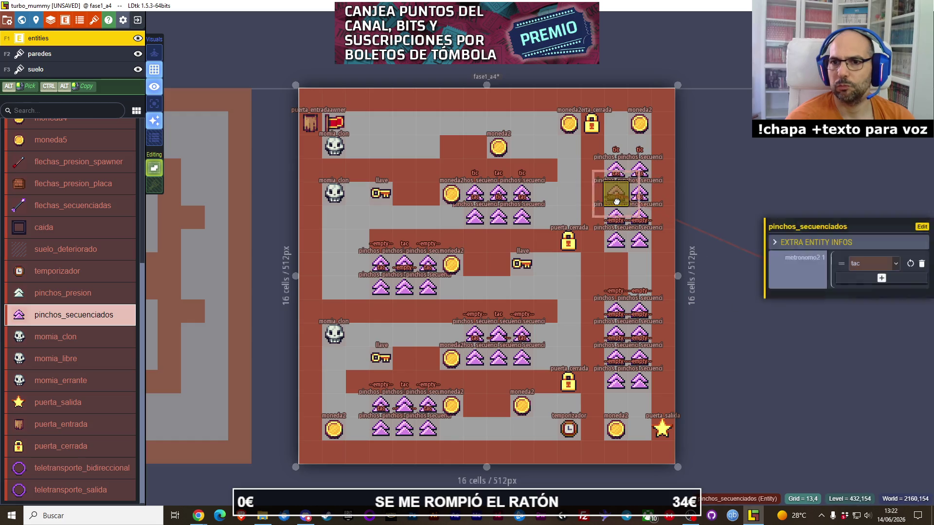
{"action": "left_click", "coordinate": [854, 265]}
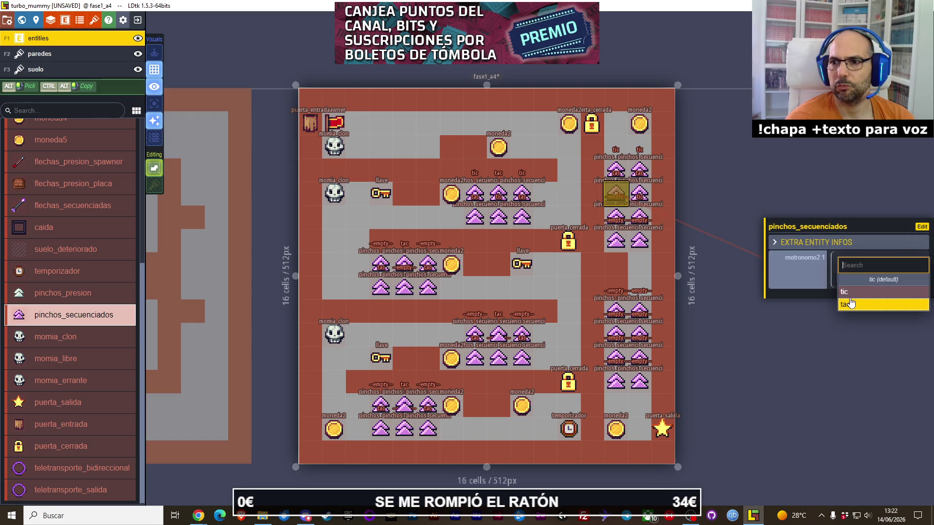
{"action": "left_click", "coordinate": [849, 304]}
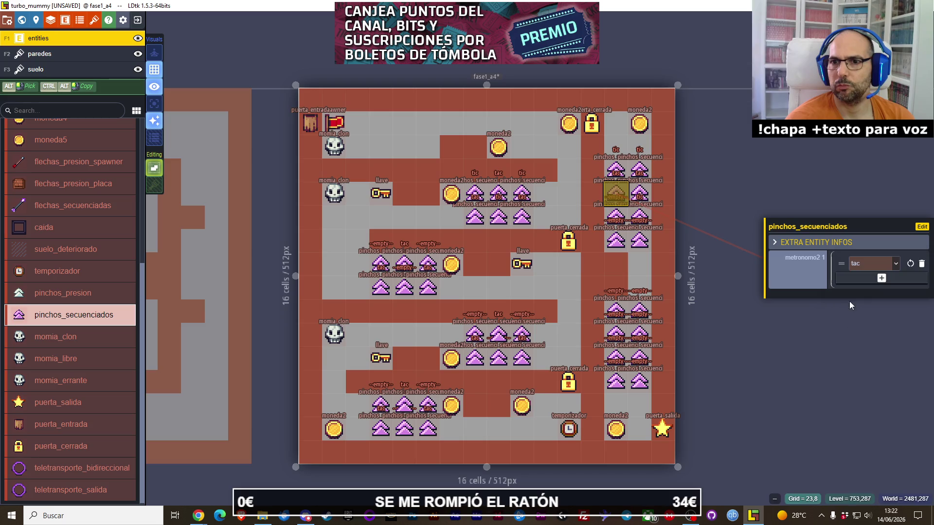
{"action": "left_click", "coordinate": [861, 344]}
Add metronomo2 entries to two lower right-column spikes, the first set to tac.
{"action": "scroll", "coordinate": [633, 220], "scroll_direction": "up", "scroll_amount": 5}
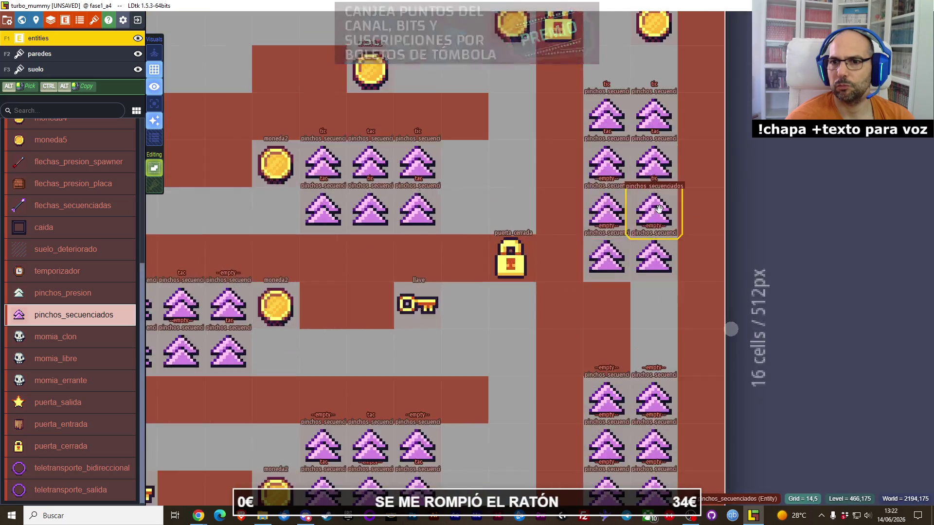
{"action": "scroll", "coordinate": [757, 242], "scroll_direction": "down", "scroll_amount": 3}
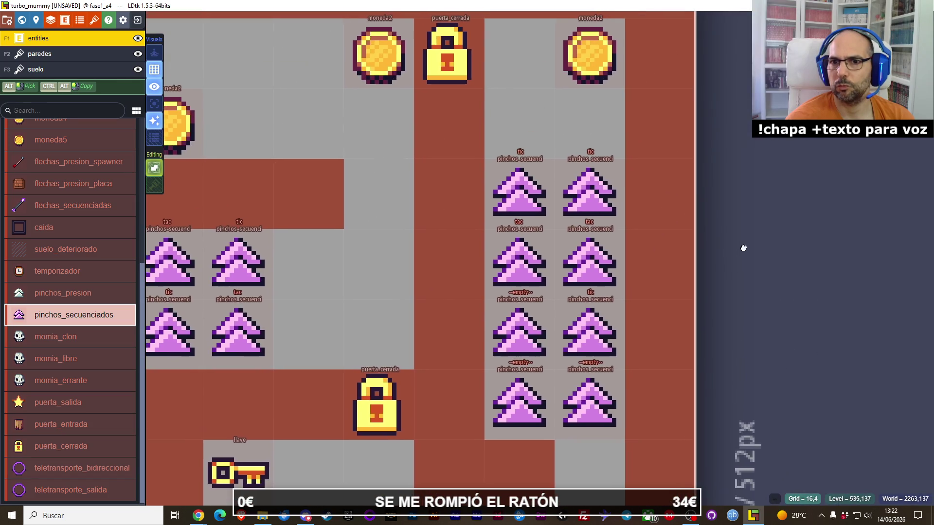
{"action": "scroll", "coordinate": [563, 326], "scroll_direction": "up", "scroll_amount": 3}
{"action": "left_click", "coordinate": [509, 319]}
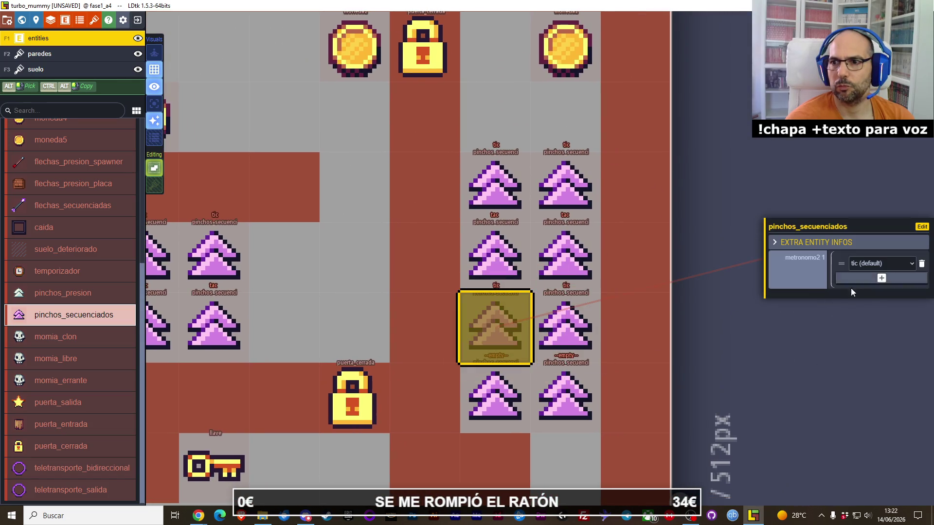
{"action": "left_click", "coordinate": [804, 347]}
{"action": "left_click", "coordinate": [508, 393]}
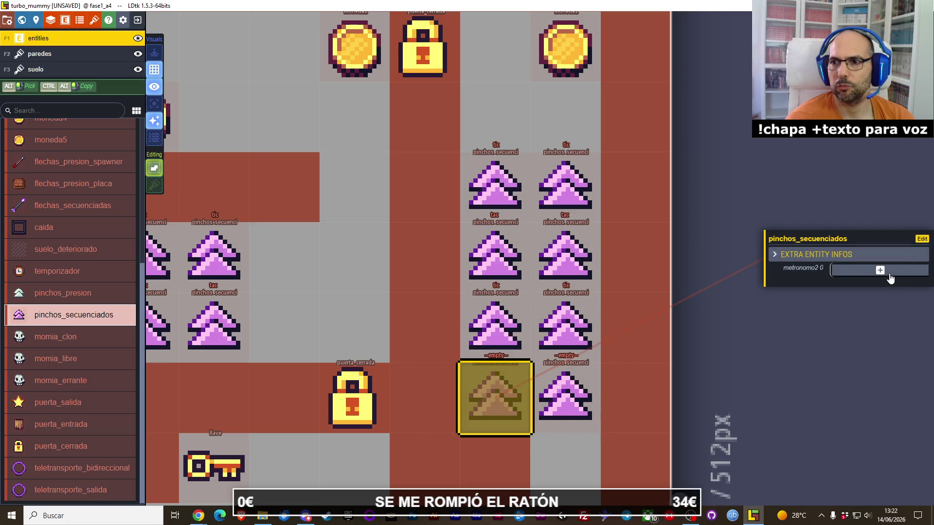
{"action": "left_click", "coordinate": [877, 285]}
{"action": "left_click", "coordinate": [868, 304]}
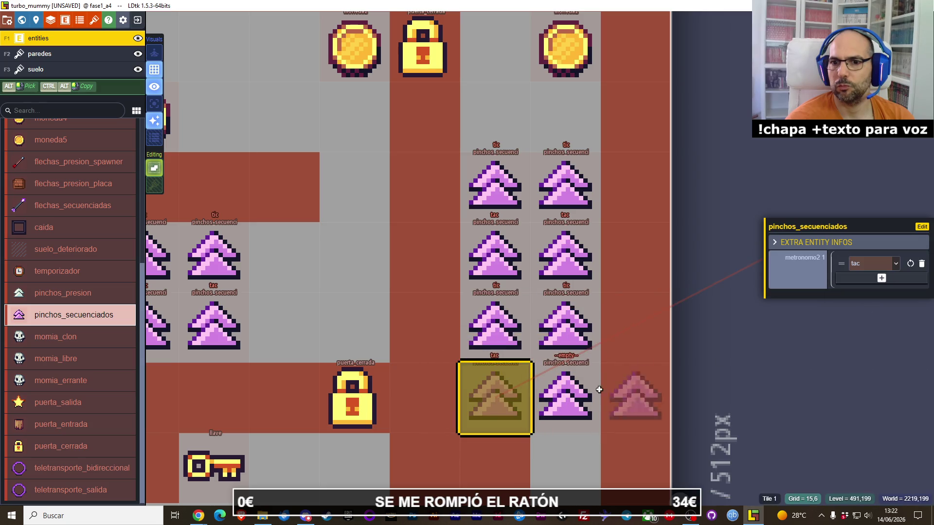
{"action": "left_click", "coordinate": [564, 397]}
{"action": "left_click", "coordinate": [848, 273]}
{"action": "left_click", "coordinate": [871, 263]}
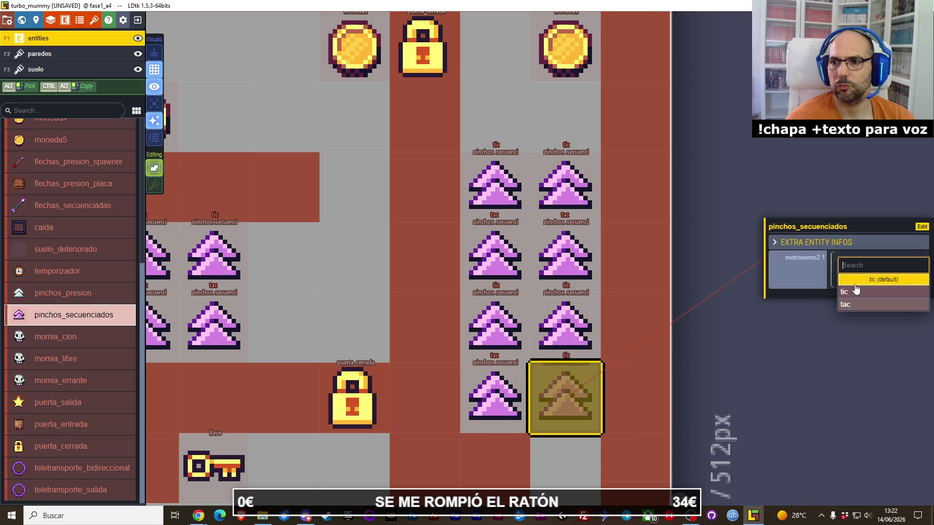
{"action": "left_click", "coordinate": [861, 304]}
Deselect the spike, briefly switch to the browser, and return to the level.
{"action": "scroll", "coordinate": [738, 349], "scroll_direction": "down", "scroll_amount": 2}
{"action": "key", "text": "Escape"}
{"action": "scroll", "coordinate": [737, 353], "scroll_direction": "down", "scroll_amount": 3}
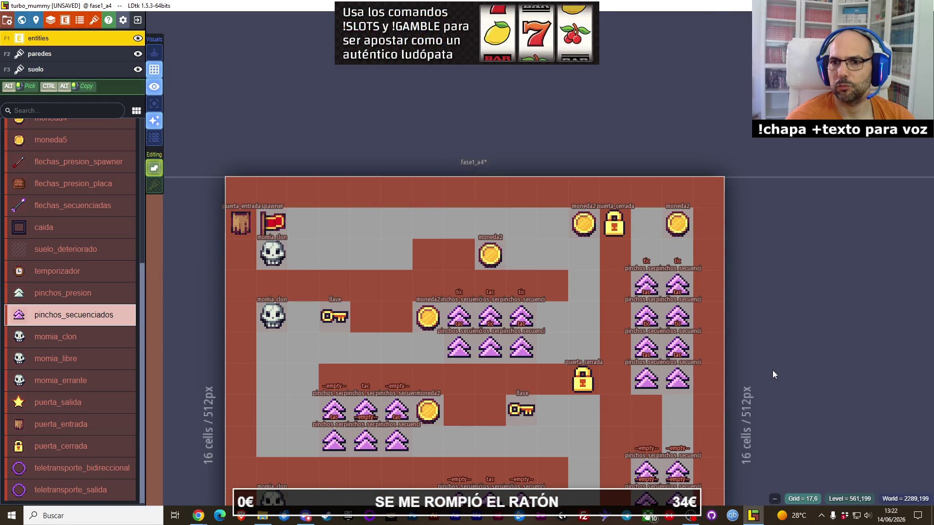
{"action": "scroll", "coordinate": [773, 370], "scroll_direction": "down", "scroll_amount": 3}
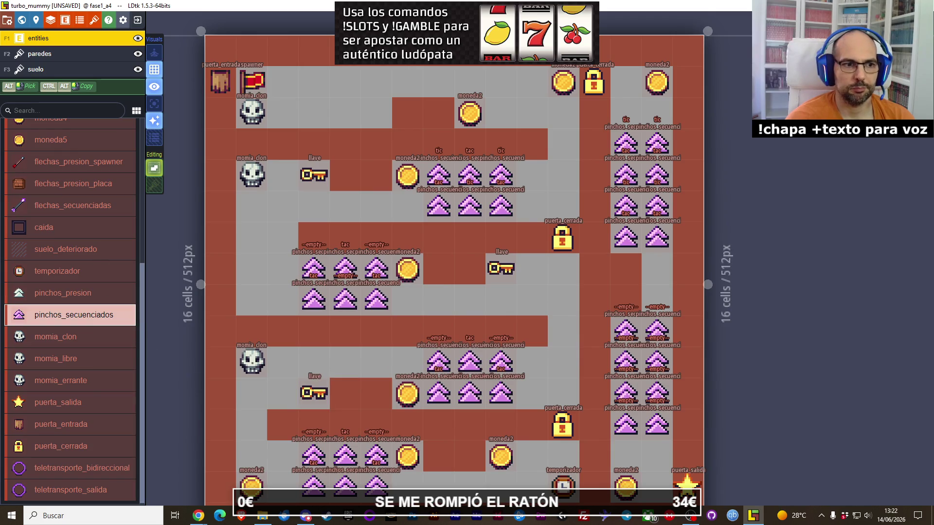
{"action": "key", "text": "alt+Tab"}
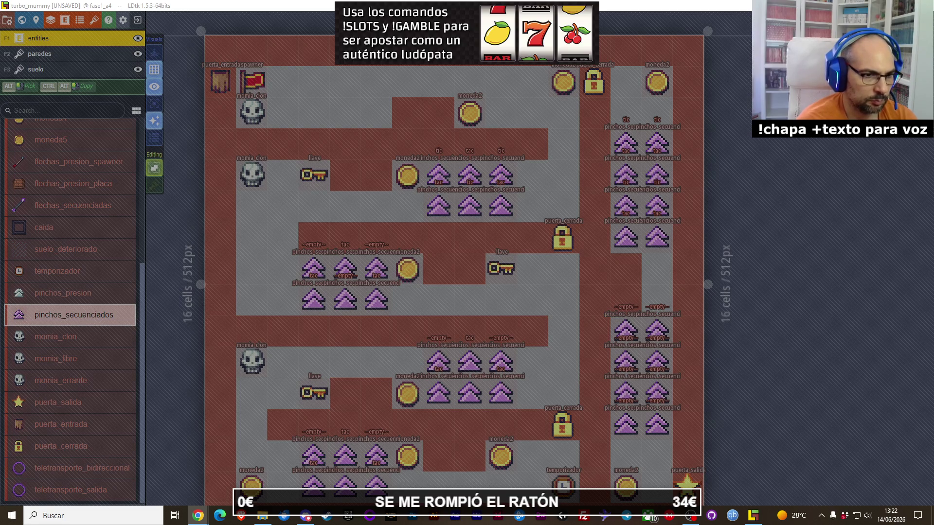
{"action": "left_click", "coordinate": [769, 214]}
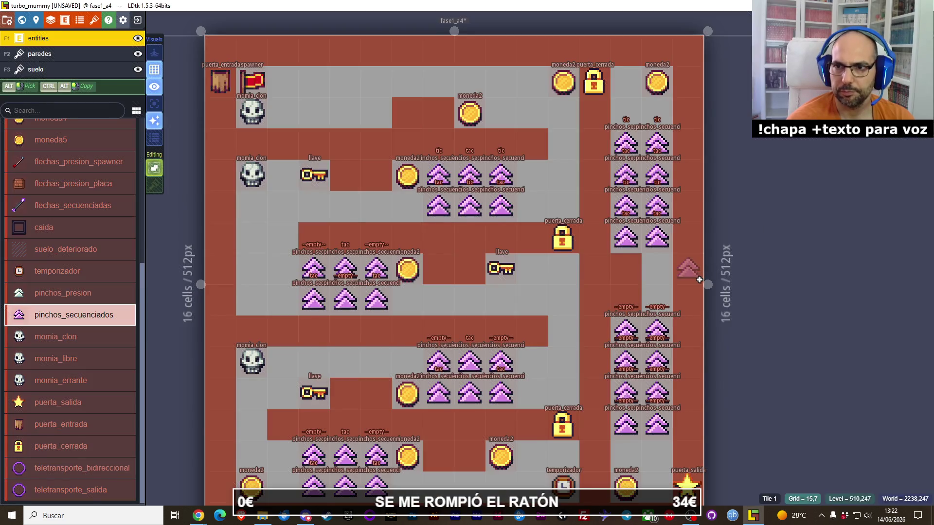
{"action": "scroll", "coordinate": [697, 280], "scroll_direction": "up", "scroll_amount": 1}
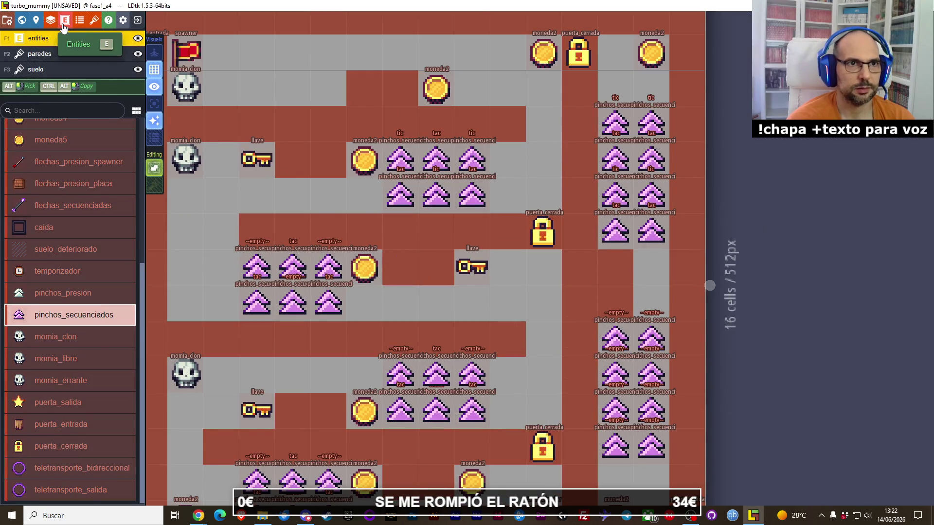
Reopen Project Entities and bring up the metronomo2 field's options.
{"action": "left_click", "coordinate": [65, 20]}
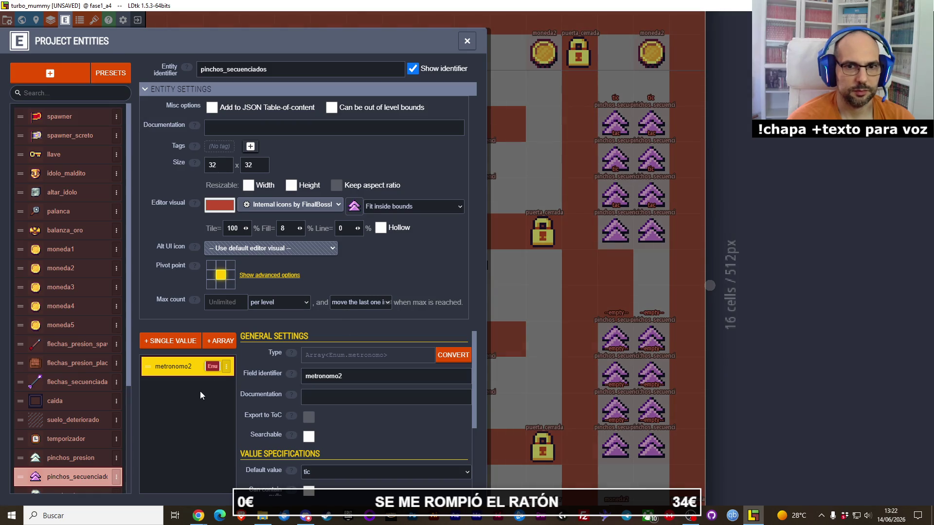
{"action": "scroll", "coordinate": [340, 403], "scroll_direction": "down", "scroll_amount": 3}
{"action": "scroll", "coordinate": [393, 410], "scroll_direction": "up", "scroll_amount": 1}
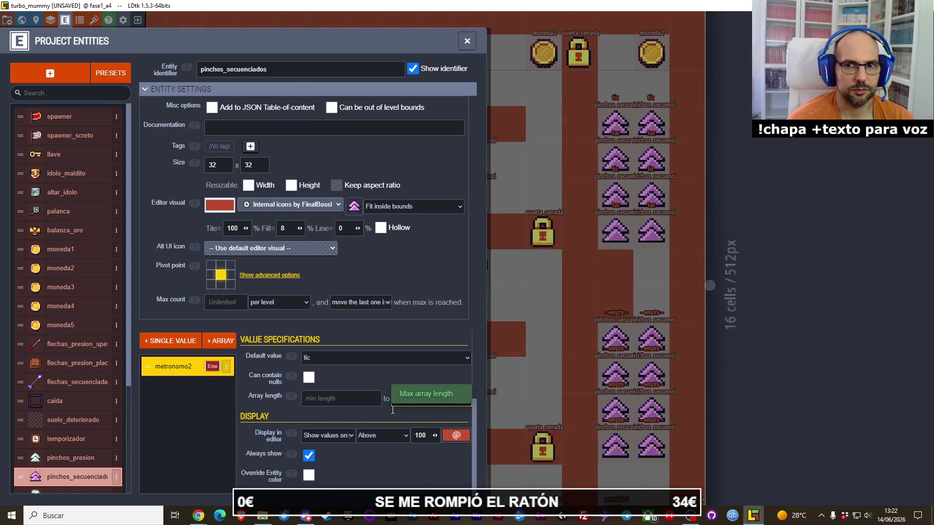
{"action": "scroll", "coordinate": [393, 410], "scroll_direction": "up", "scroll_amount": 3}
{"action": "scroll", "coordinate": [393, 410], "scroll_direction": "down", "scroll_amount": 4}
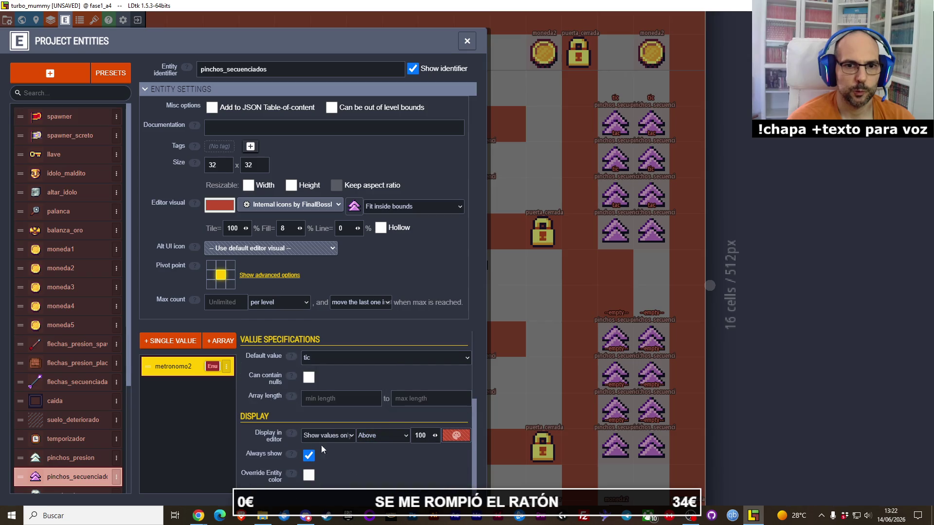
{"action": "scroll", "coordinate": [340, 414], "scroll_direction": "up", "scroll_amount": 3}
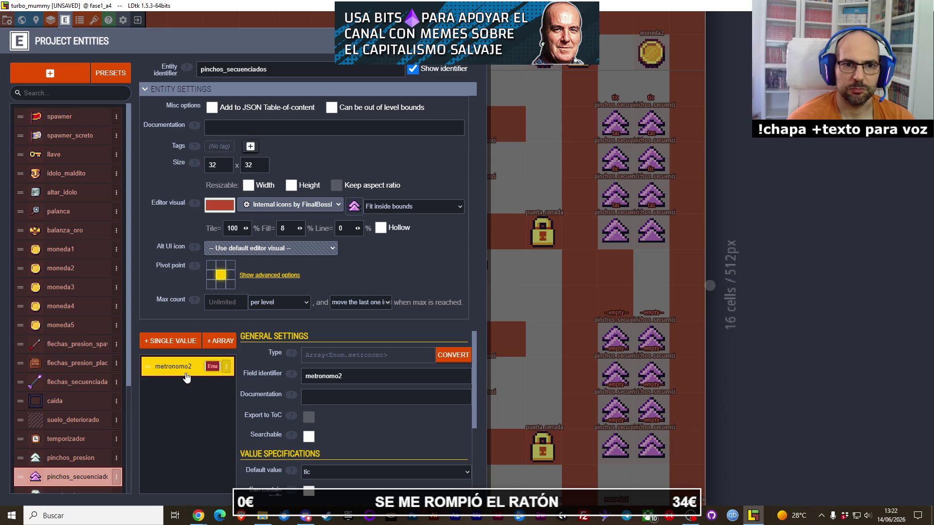
{"action": "left_click", "coordinate": [226, 368]}
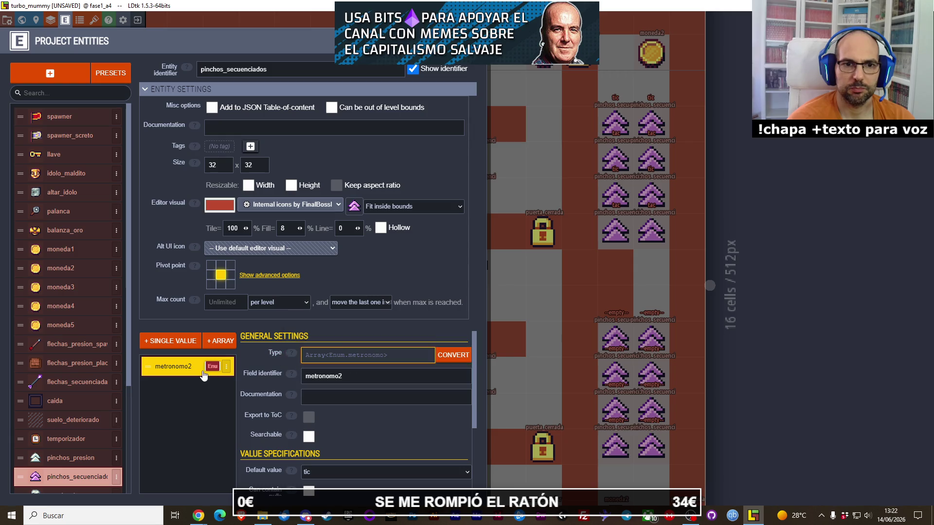
Dismiss the field-list paste menu and start adding a new single-value field.
{"action": "scroll", "coordinate": [345, 402], "scroll_direction": "down", "scroll_amount": 2}
{"action": "scroll", "coordinate": [344, 402], "scroll_direction": "up", "scroll_amount": 2}
{"action": "left_click", "coordinate": [345, 402]}
{"action": "right_click", "coordinate": [181, 386]}
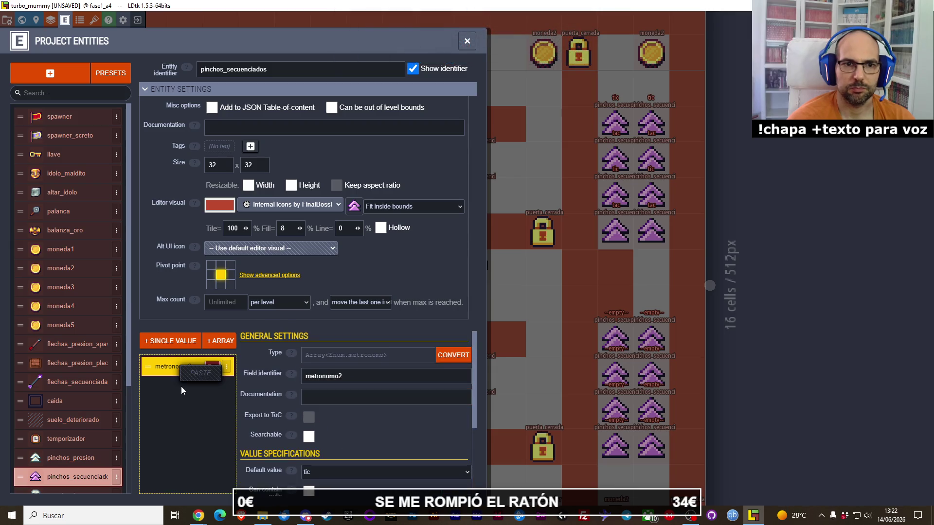
{"action": "left_click", "coordinate": [165, 351]}
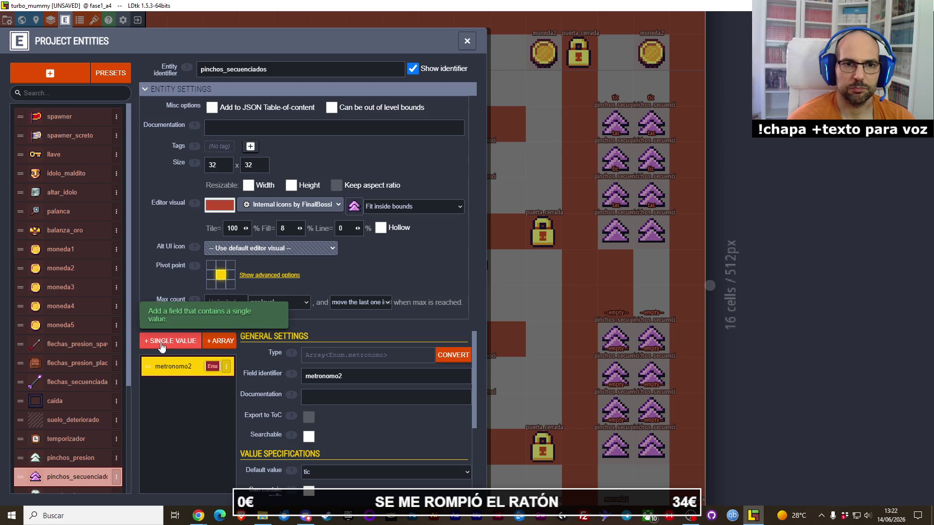
{"action": "left_click", "coordinate": [162, 343]}
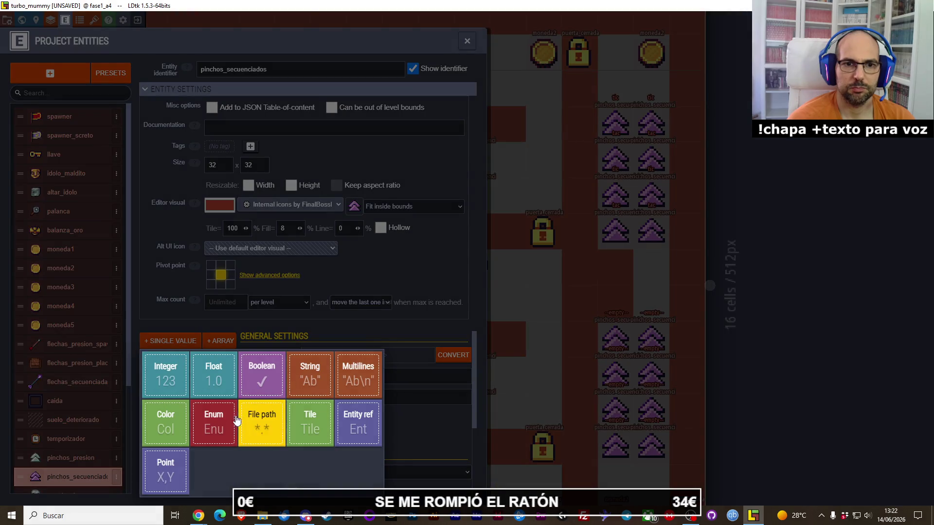
Add a metronomo Enum field and delete the duplicate metronomo2 field.
{"action": "left_click", "coordinate": [217, 421]}
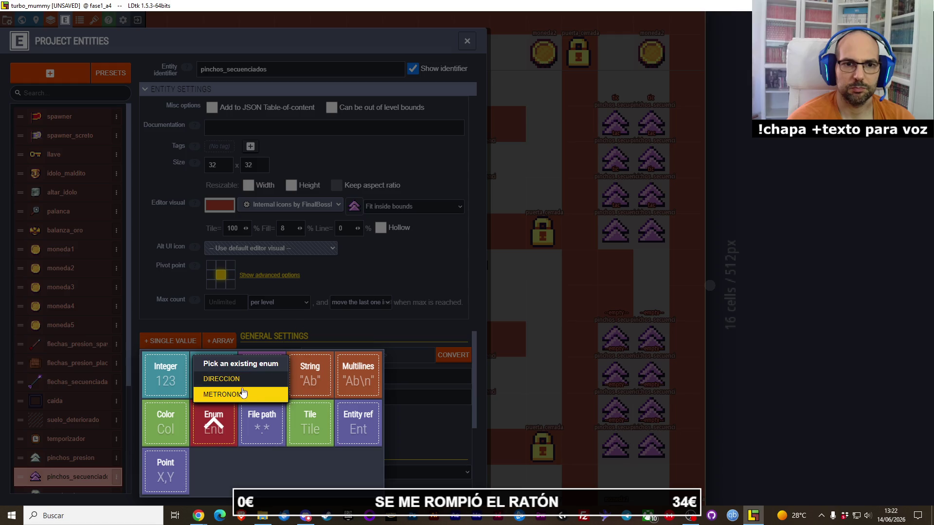
{"action": "left_click", "coordinate": [240, 393]}
{"action": "left_click", "coordinate": [225, 372]}
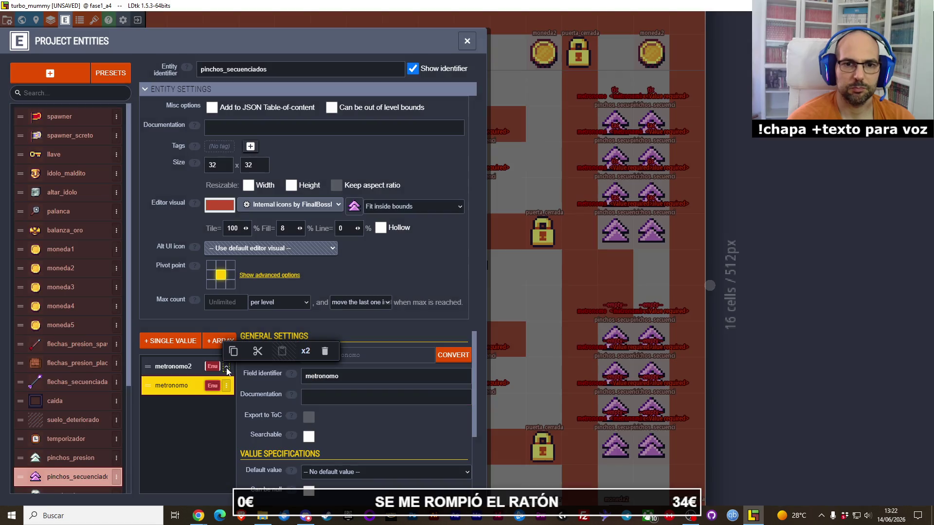
{"action": "left_click", "coordinate": [329, 355]}
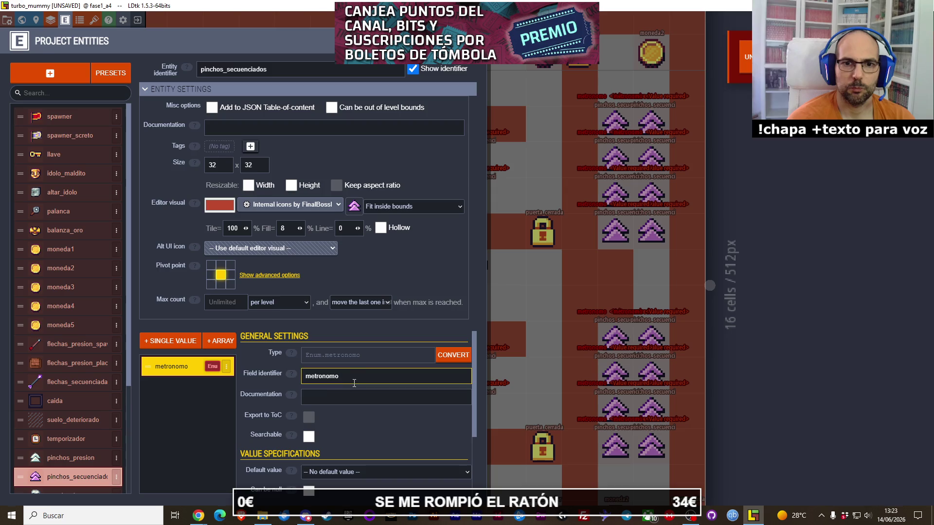
{"action": "scroll", "coordinate": [372, 400], "scroll_direction": "down", "scroll_amount": 3}
{"action": "scroll", "coordinate": [372, 401], "scroll_direction": "up", "scroll_amount": 1}
{"action": "scroll", "coordinate": [372, 401], "scroll_direction": "down", "scroll_amount": 1}
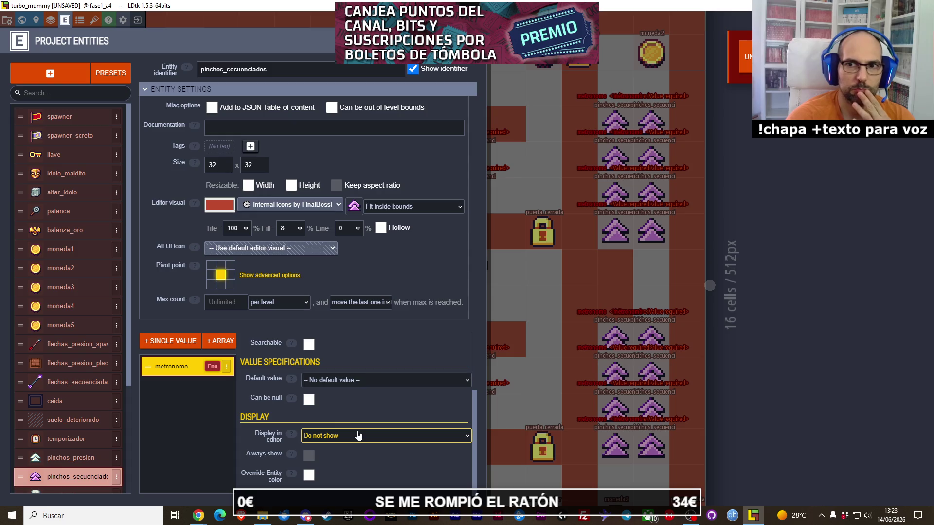
Keep metronomo required, display value only above, always shown, then close settings.
{"action": "left_click", "coordinate": [308, 400]}
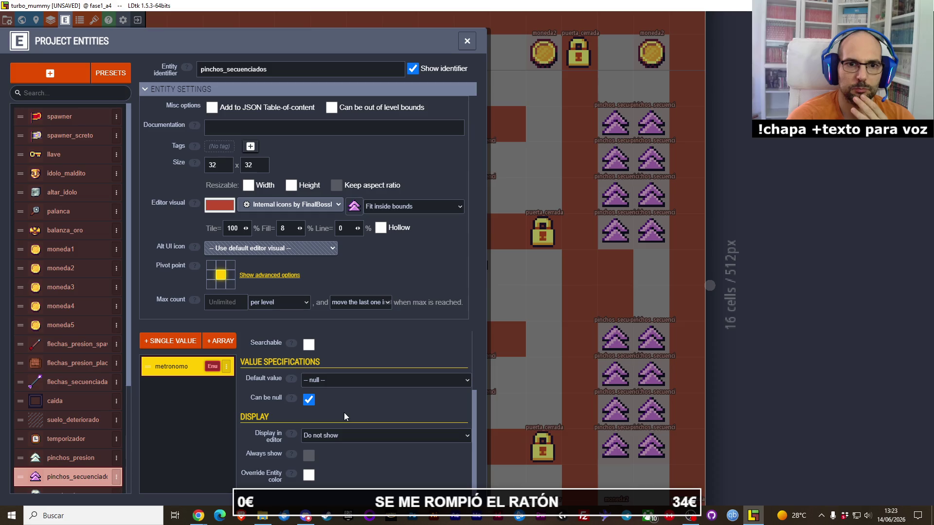
{"action": "left_click", "coordinate": [308, 401]}
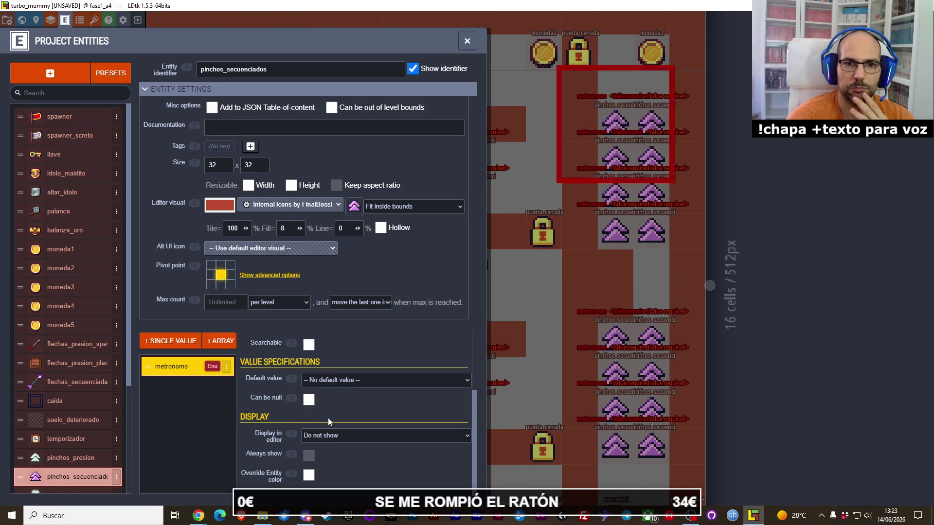
{"action": "left_click", "coordinate": [309, 475]}
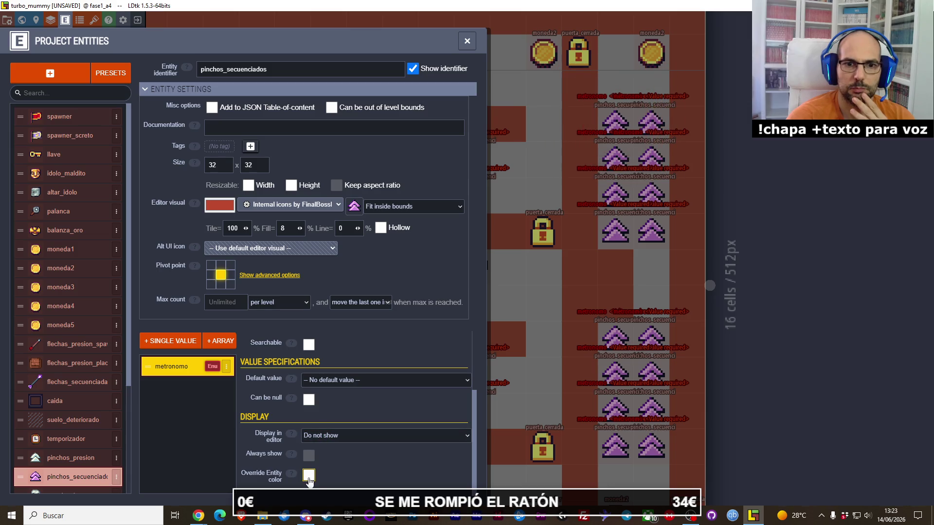
{"action": "left_click", "coordinate": [333, 435]}
{"action": "left_click", "coordinate": [332, 464]}
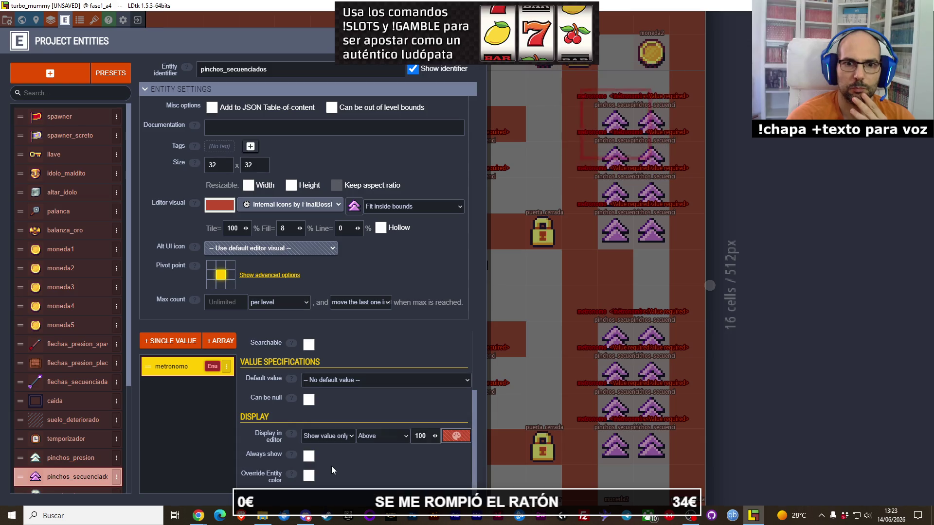
{"action": "left_click", "coordinate": [309, 457]}
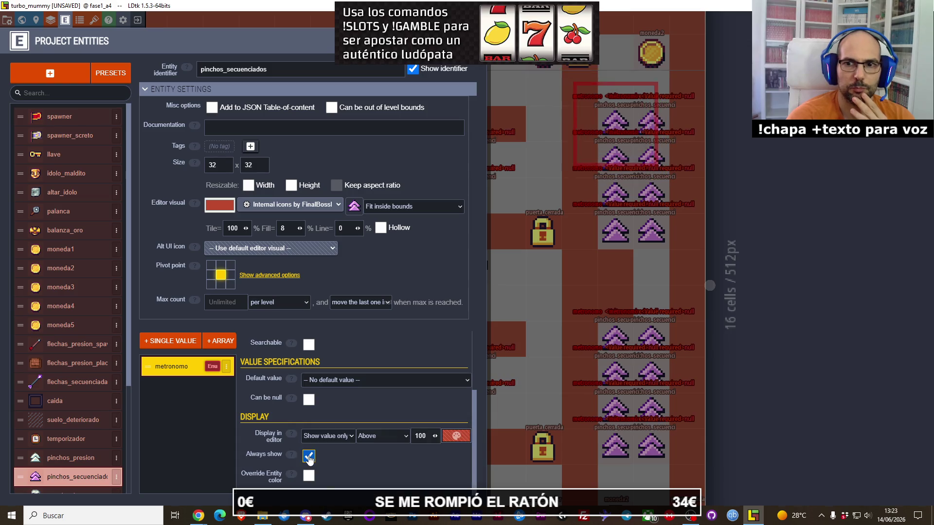
{"action": "left_click", "coordinate": [714, 278]}
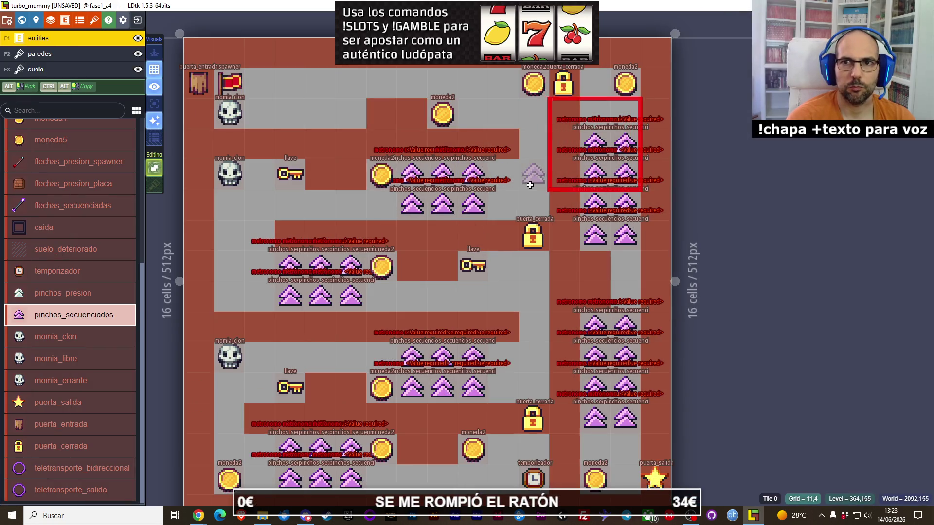
Save the turbo_mummy project with Ctrl+S, zoom onto the level's upper part, and open Help.
{"action": "key", "text": "ctrl+s"}
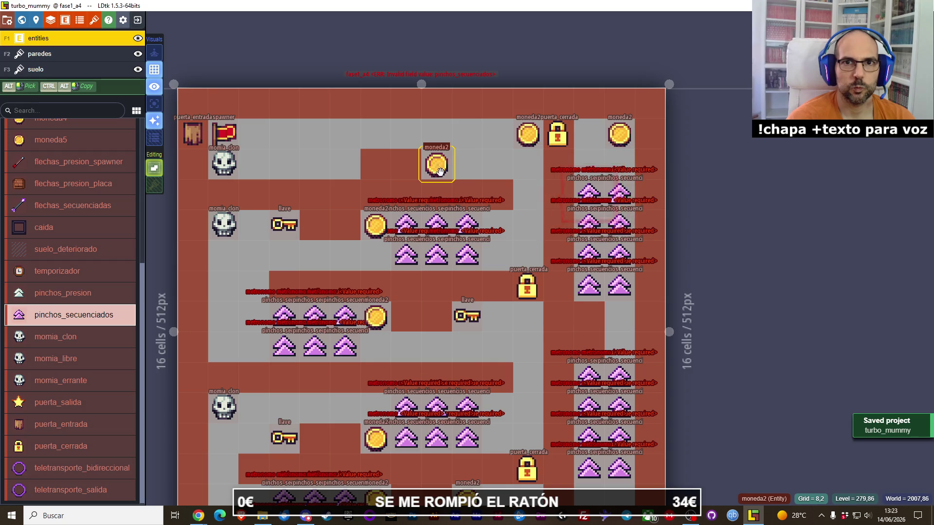
{"action": "scroll", "coordinate": [438, 173], "scroll_direction": "down", "scroll_amount": 3}
{"action": "scroll", "coordinate": [417, 184], "scroll_direction": "up", "scroll_amount": 5}
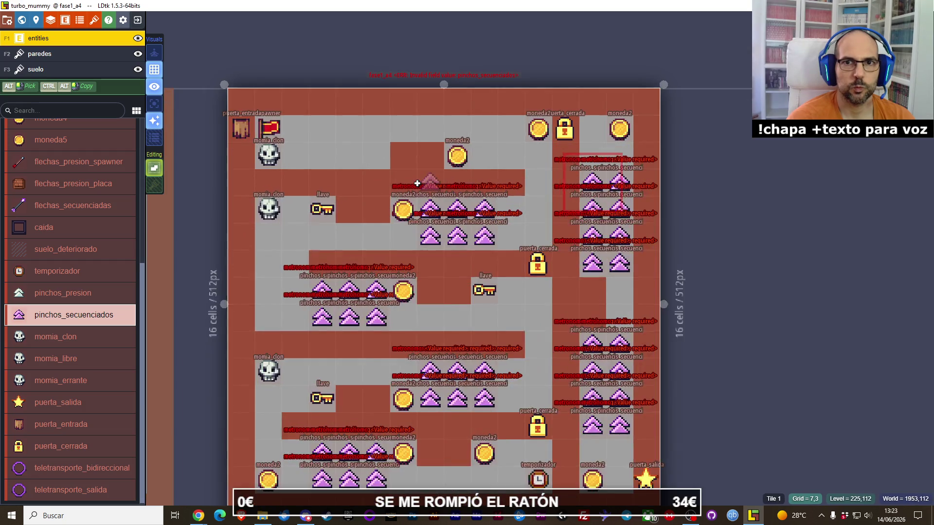
{"action": "left_click_drag", "start_coordinate": [552, 223], "coordinate": [473, 233]}
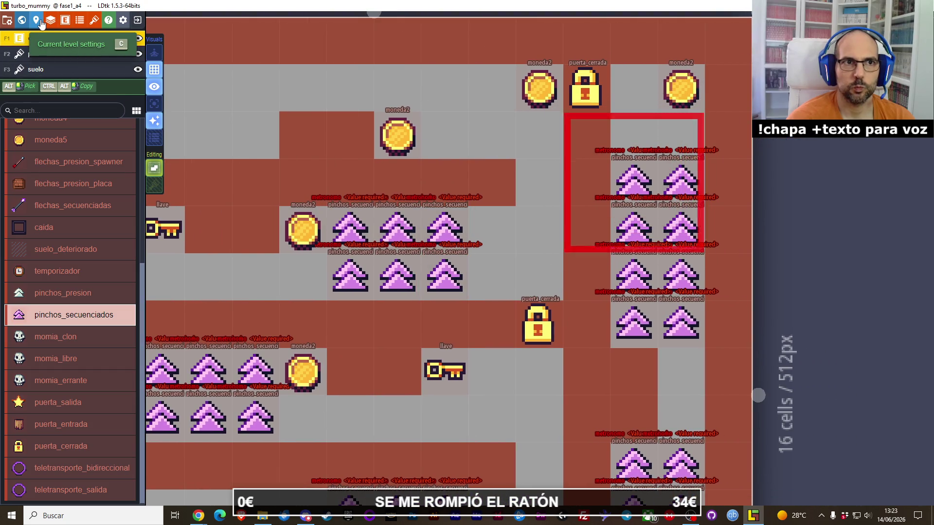
{"action": "left_click", "coordinate": [109, 23]}
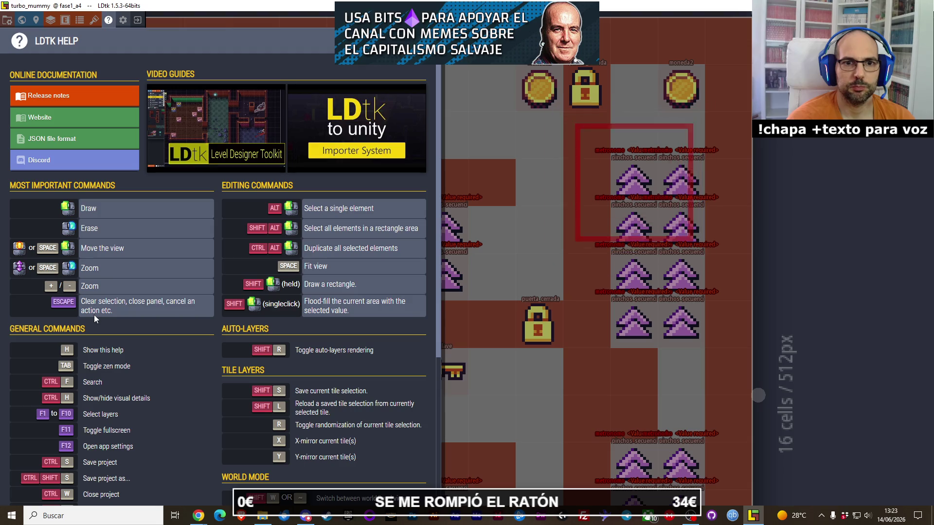
Scroll through the Help panel's command shortcuts, then close it.
{"action": "scroll", "coordinate": [94, 315], "scroll_direction": "down", "scroll_amount": 5}
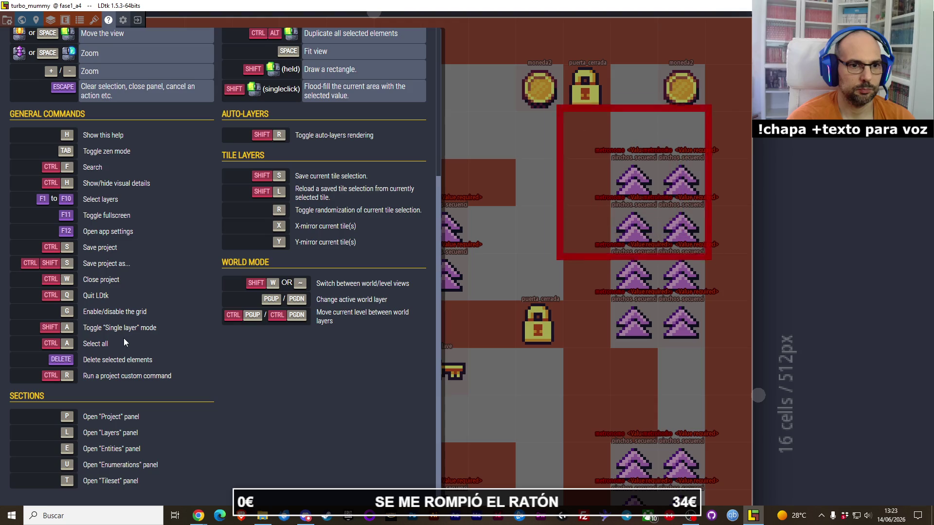
{"action": "scroll", "coordinate": [124, 339], "scroll_direction": "up", "scroll_amount": 5}
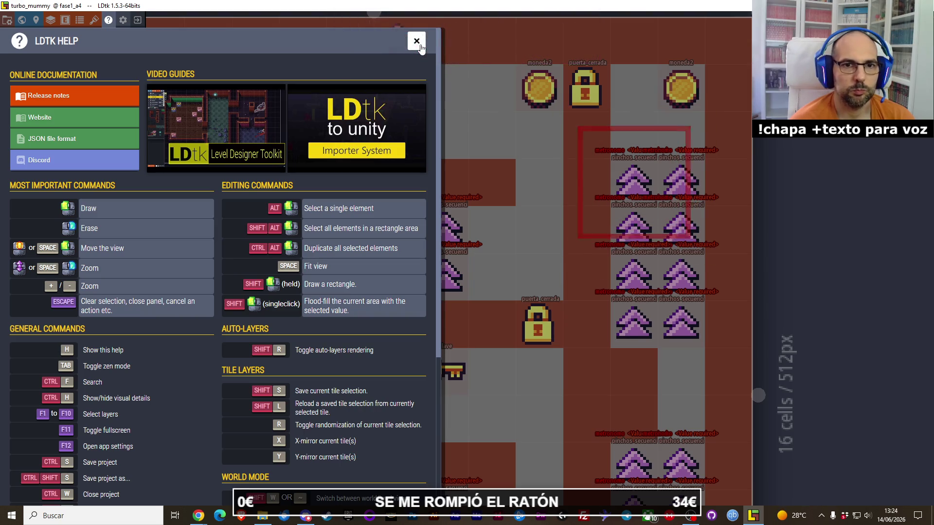
{"action": "left_click", "coordinate": [416, 41]}
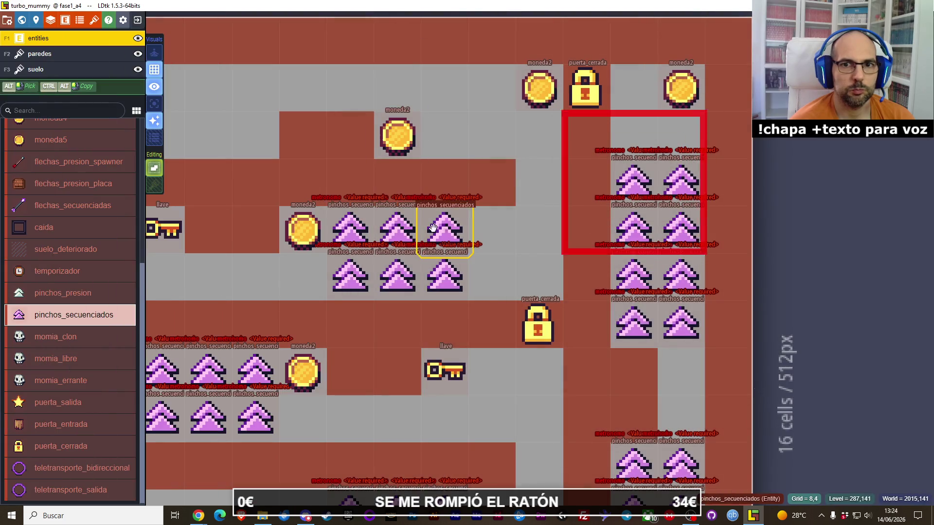
Set metronomo to tic on a right-column spike of the central six-spike group.
{"action": "left_click_drag", "start_coordinate": [501, 235], "coordinate": [356, 296]}
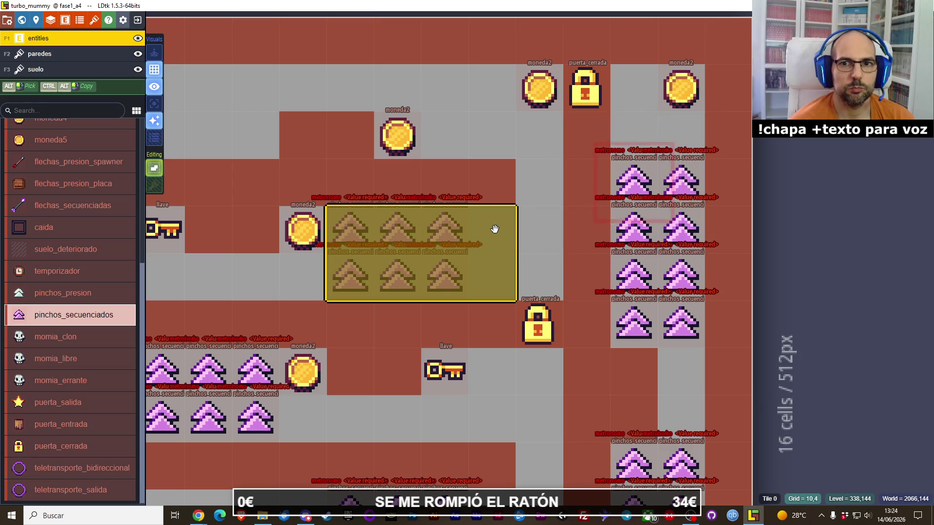
{"action": "left_click", "coordinate": [538, 229]}
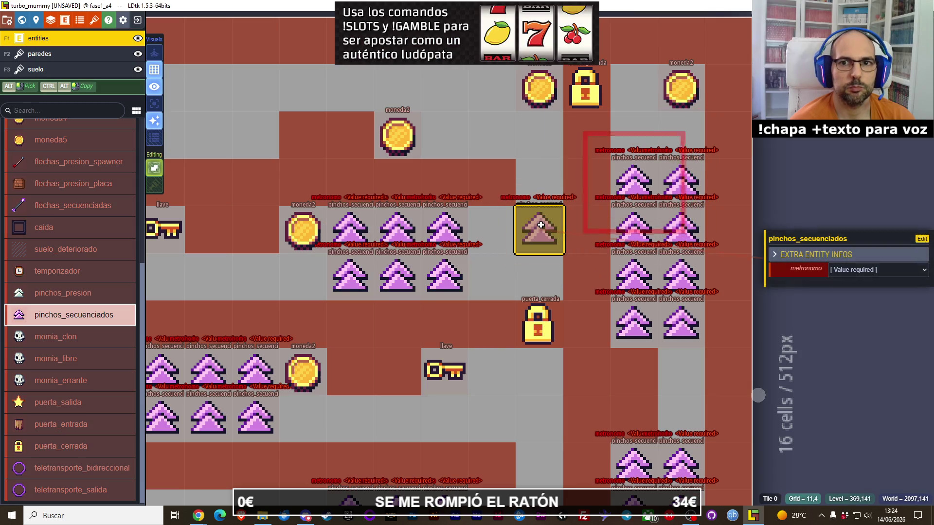
{"action": "left_click_drag", "start_coordinate": [489, 229], "coordinate": [453, 276]}
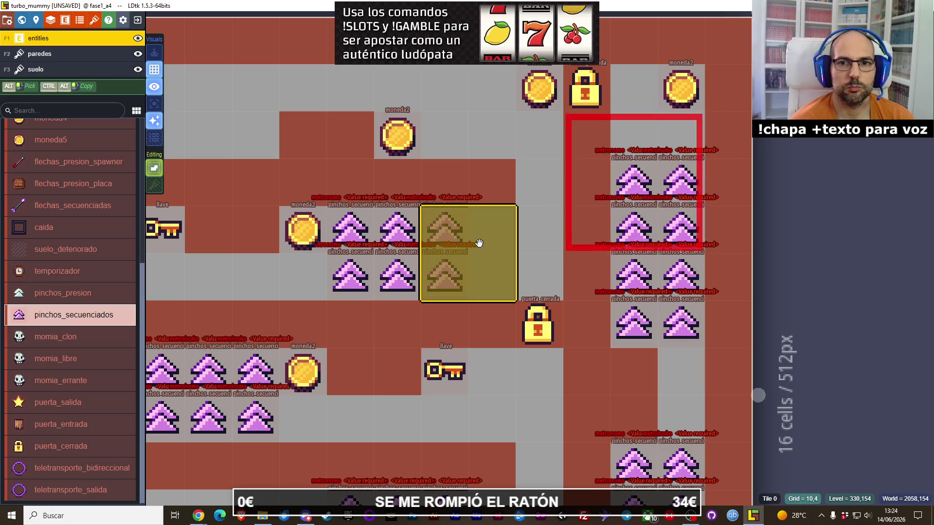
{"action": "left_click", "coordinate": [452, 243]}
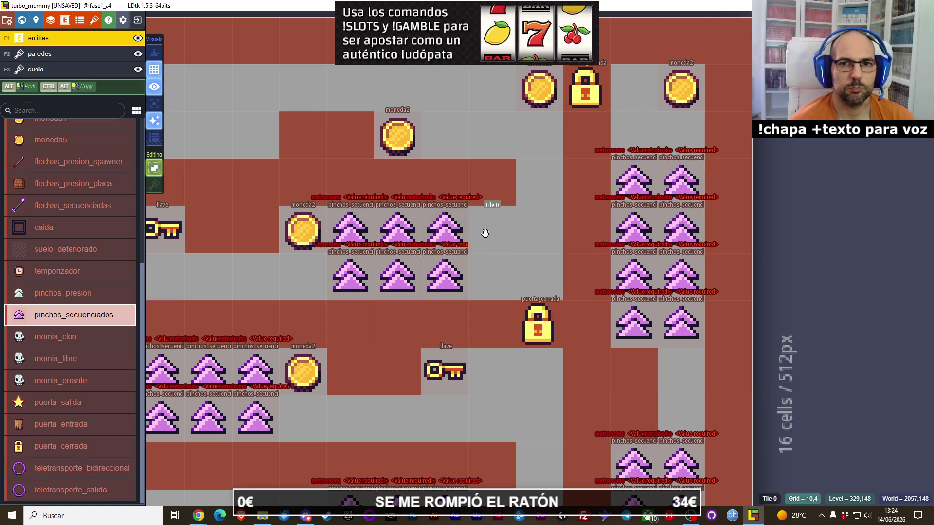
{"action": "mouse_move", "coordinate": [447, 236]}
{"action": "left_mouse_down"}
{"action": "mouse_move", "coordinate": [448, 271]}
{"action": "mouse_move", "coordinate": [444, 229]}
{"action": "left_mouse_up"}
{"action": "left_click", "coordinate": [865, 270]}
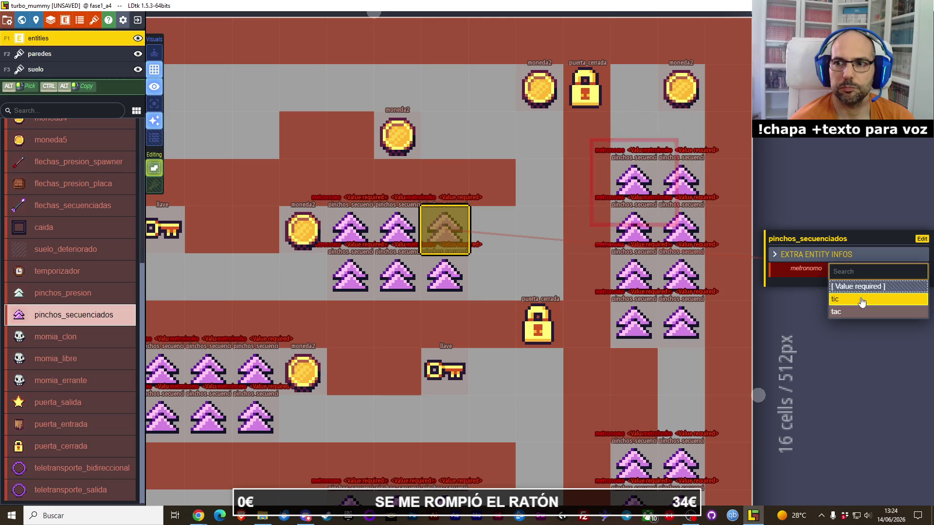
{"action": "left_click", "coordinate": [863, 286]}
{"action": "left_click", "coordinate": [870, 269]}
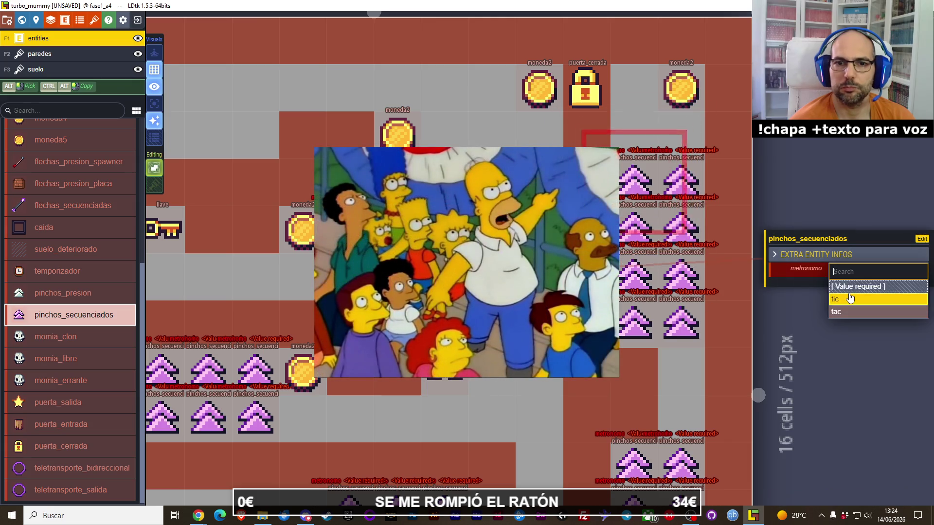
{"action": "left_click", "coordinate": [856, 295]}
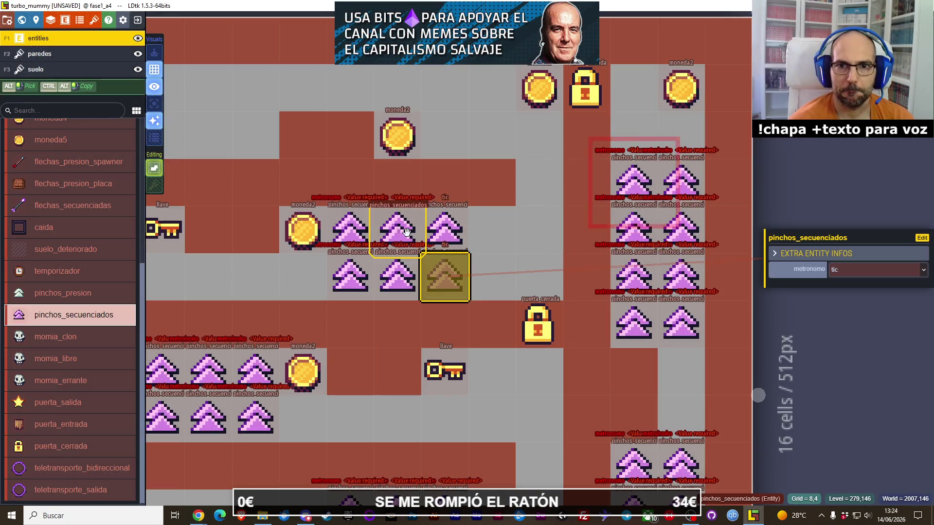
Set metronomo to tac on the top and bottom middle spikes.
{"action": "left_click", "coordinate": [398, 228]}
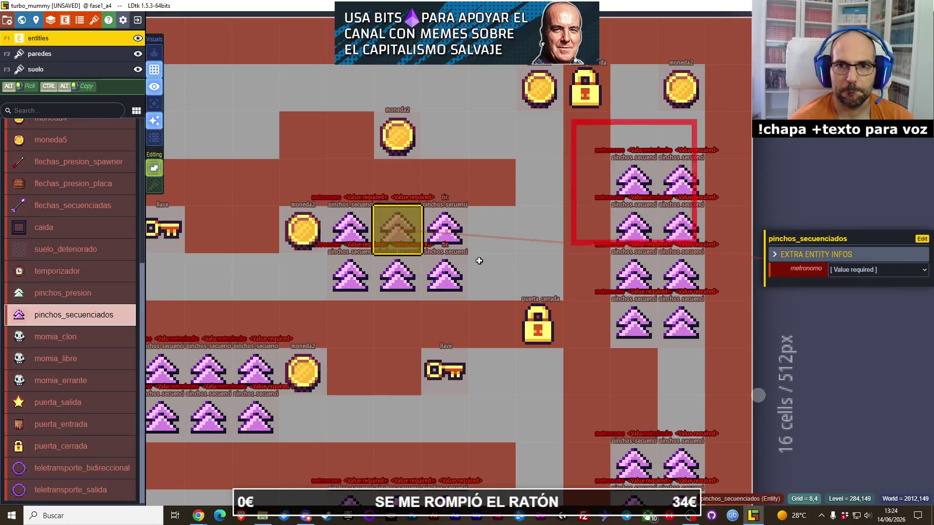
{"action": "left_click", "coordinate": [860, 280]}
{"action": "left_click", "coordinate": [858, 309]}
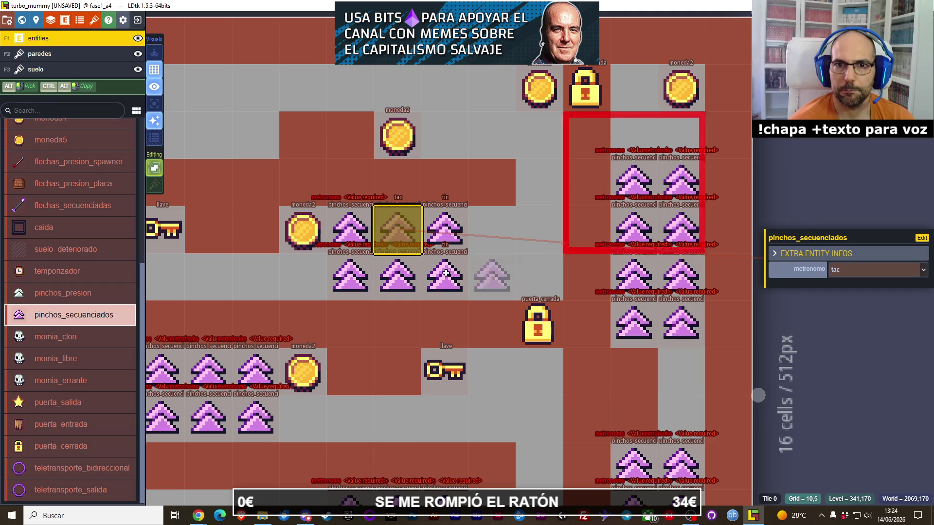
{"action": "left_click", "coordinate": [385, 272]}
{"action": "left_click", "coordinate": [860, 269]}
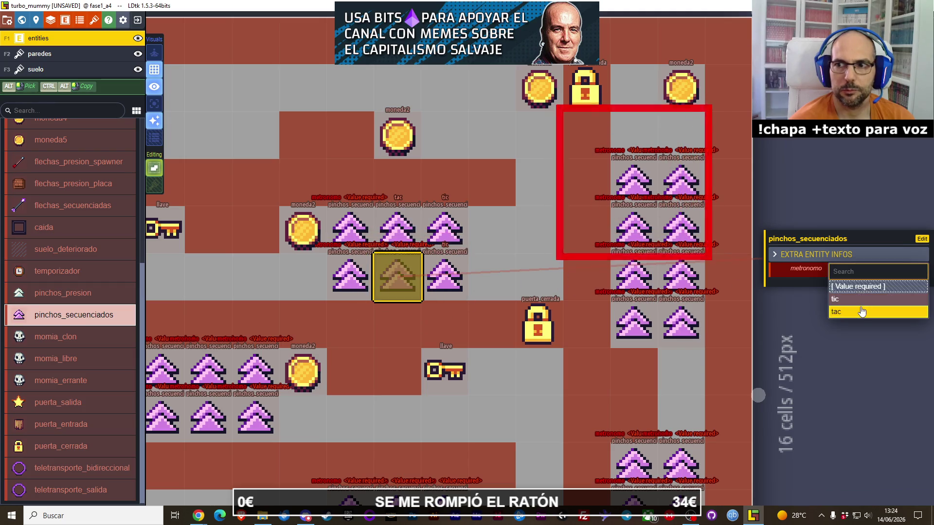
{"action": "left_click", "coordinate": [858, 310]}
Set metronomo to tic on the top and bottom left spikes.
{"action": "left_click", "coordinate": [350, 229]}
{"action": "left_click", "coordinate": [858, 270]}
{"action": "left_click", "coordinate": [833, 297]}
{"action": "left_click", "coordinate": [350, 276]}
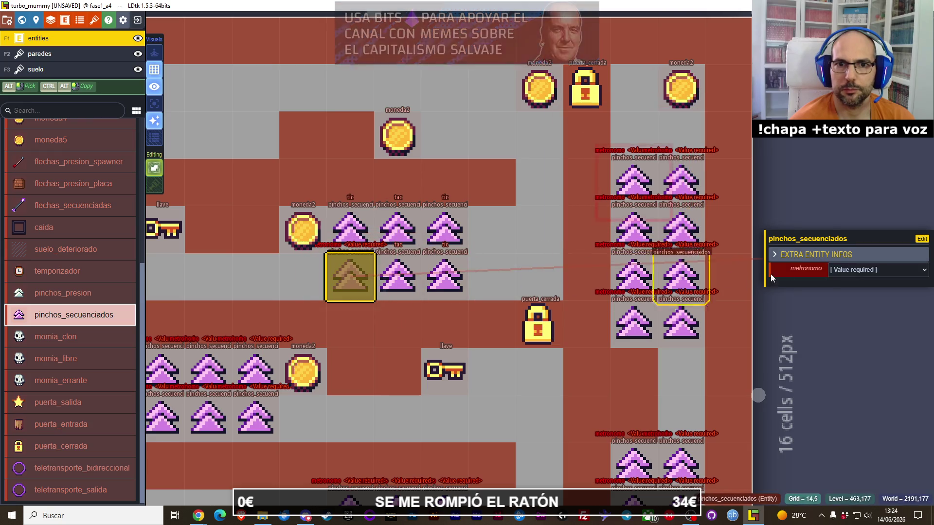
{"action": "left_click", "coordinate": [842, 270]}
{"action": "left_click", "coordinate": [833, 298]}
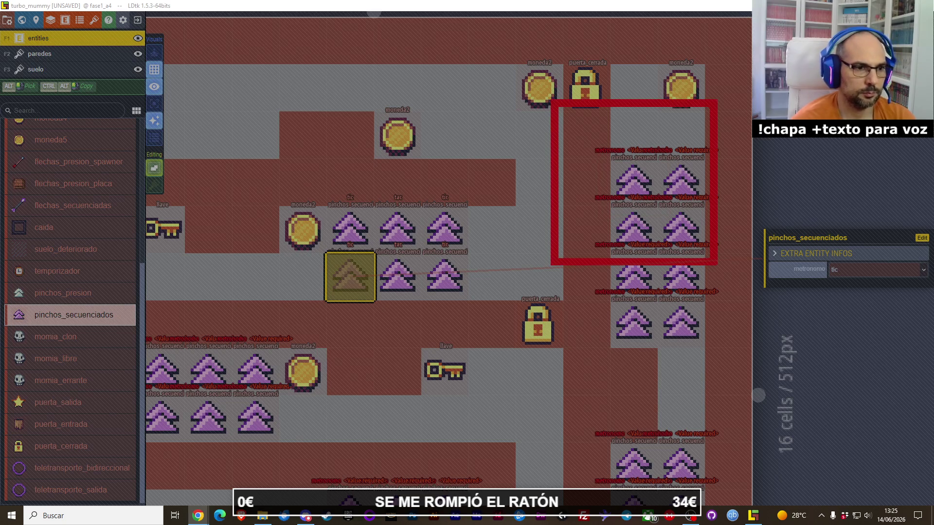
Set metronomo to tic on spikes of the lower-left group, then clear the selection.
{"action": "scroll", "coordinate": [241, 279], "scroll_direction": "down", "scroll_amount": 1}
{"action": "mouse_move", "coordinate": [360, 274]}
{"action": "left_mouse_down"}
{"action": "mouse_move", "coordinate": [322, 235]}
{"action": "mouse_move", "coordinate": [322, 215]}
{"action": "left_mouse_up"}
{"action": "left_click", "coordinate": [255, 289]}
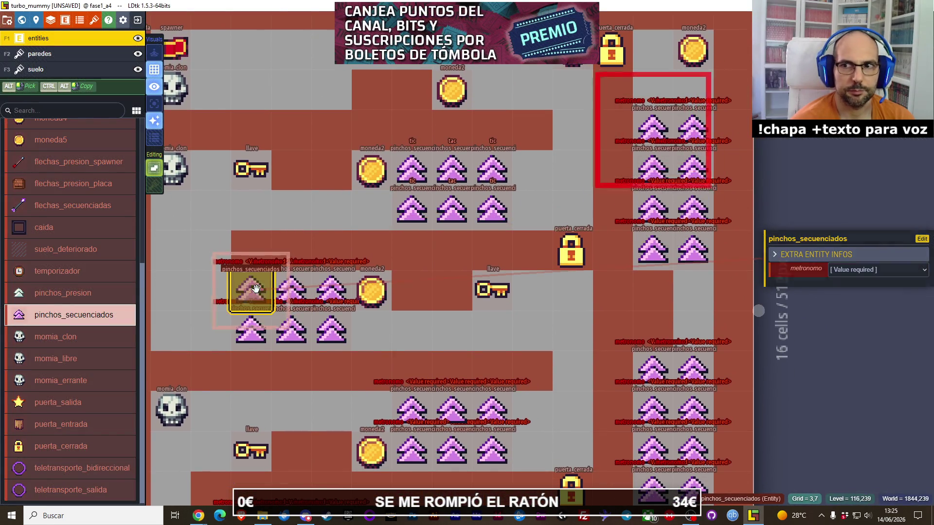
{"action": "left_click", "coordinate": [875, 270]}
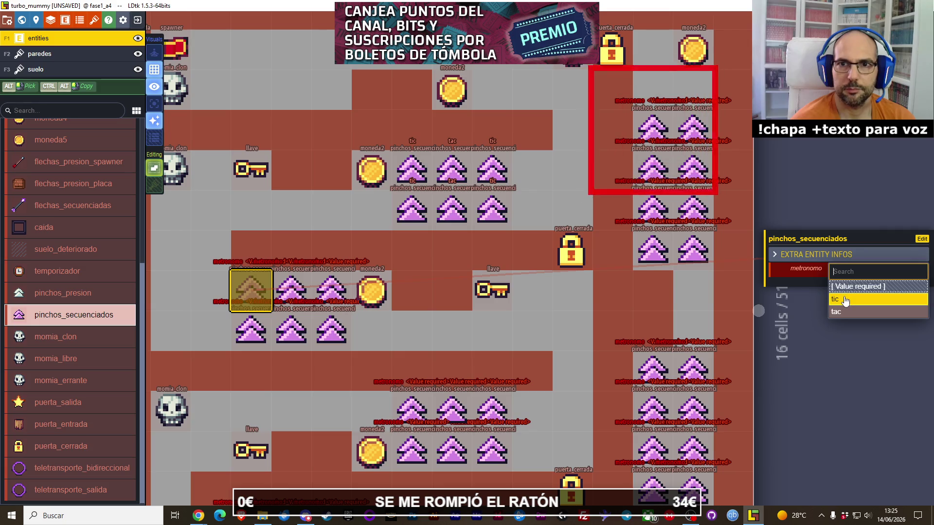
{"action": "left_click", "coordinate": [845, 300]}
{"action": "left_click", "coordinate": [251, 331]}
{"action": "left_click", "coordinate": [852, 271]}
{"action": "left_click", "coordinate": [858, 297]}
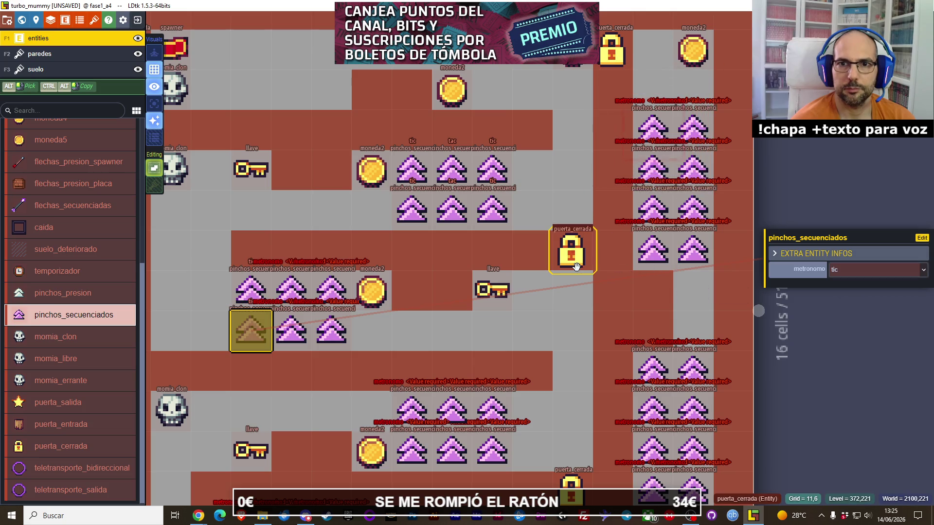
{"action": "key", "text": "Escape"}
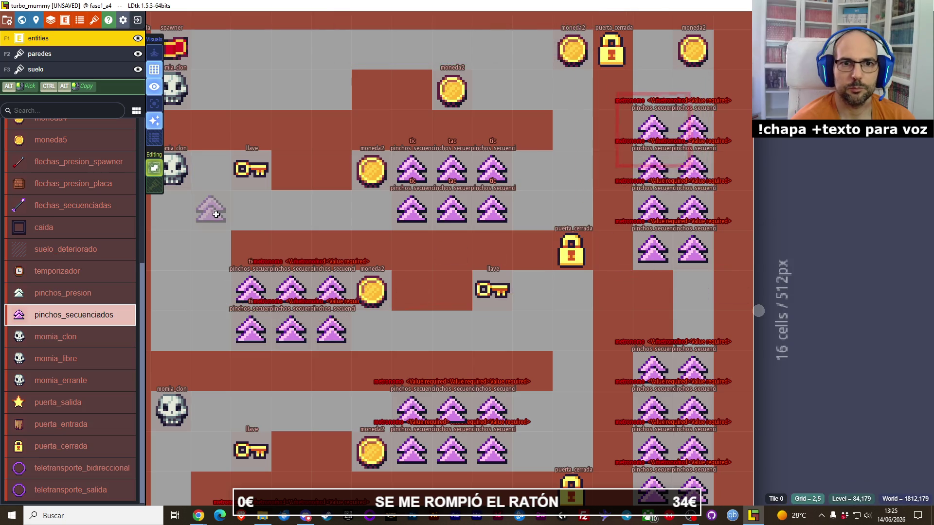
Delete all six spikes of the lower-left sequenced group.
{"action": "right_click", "coordinate": [251, 291]}
{"action": "right_click", "coordinate": [291, 290]}
{"action": "right_click", "coordinate": [331, 291]}
{"action": "right_click", "coordinate": [331, 330]}
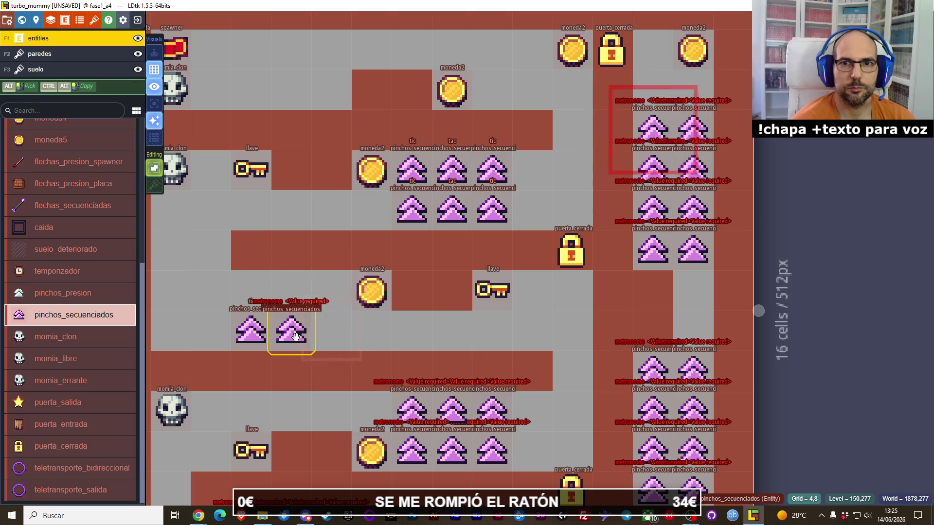
{"action": "right_click", "coordinate": [292, 335]}
{"action": "right_click", "coordinate": [251, 330]}
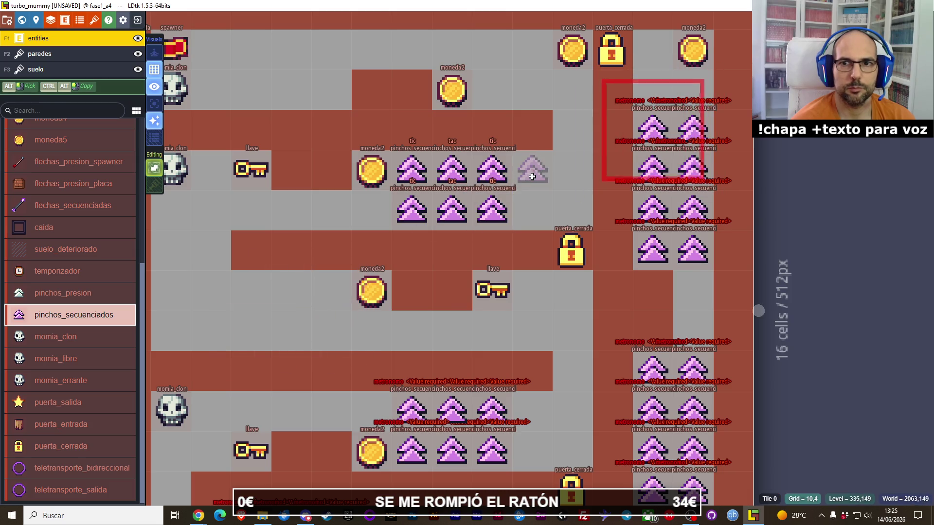
On the suelo layer, paint the wall cell beside the upper spikes as floor.
{"action": "key", "text": "F3"}
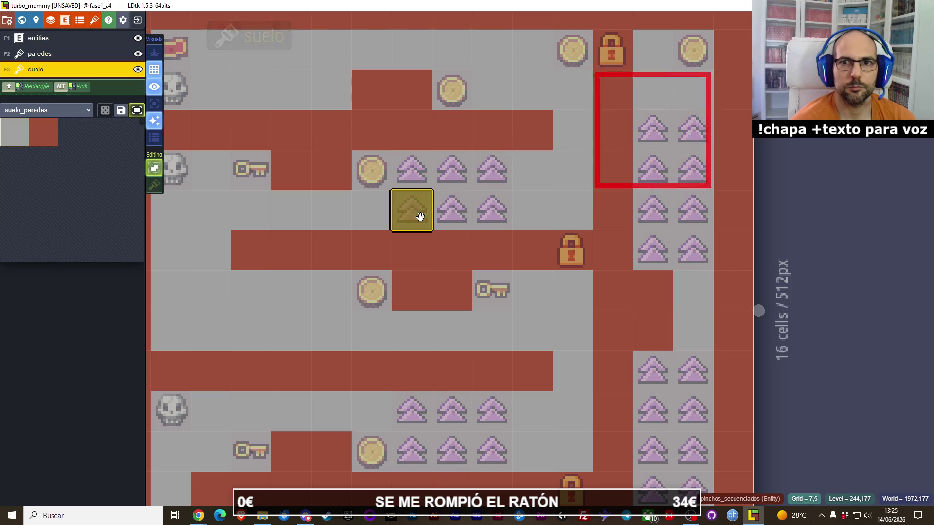
{"action": "left_click", "coordinate": [719, 206]}
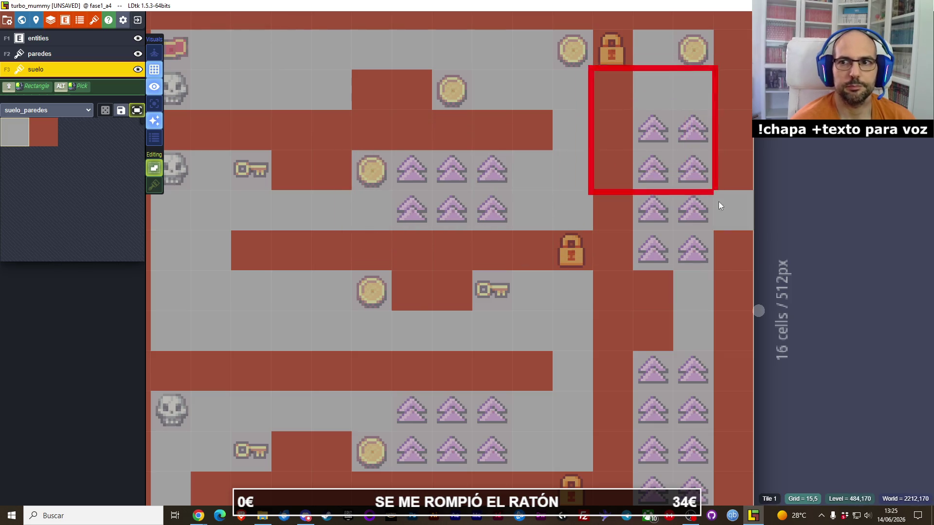
{"action": "scroll", "coordinate": [506, 163], "scroll_direction": "down", "scroll_amount": 3}
{"action": "scroll", "coordinate": [505, 197], "scroll_direction": "up", "scroll_amount": 5}
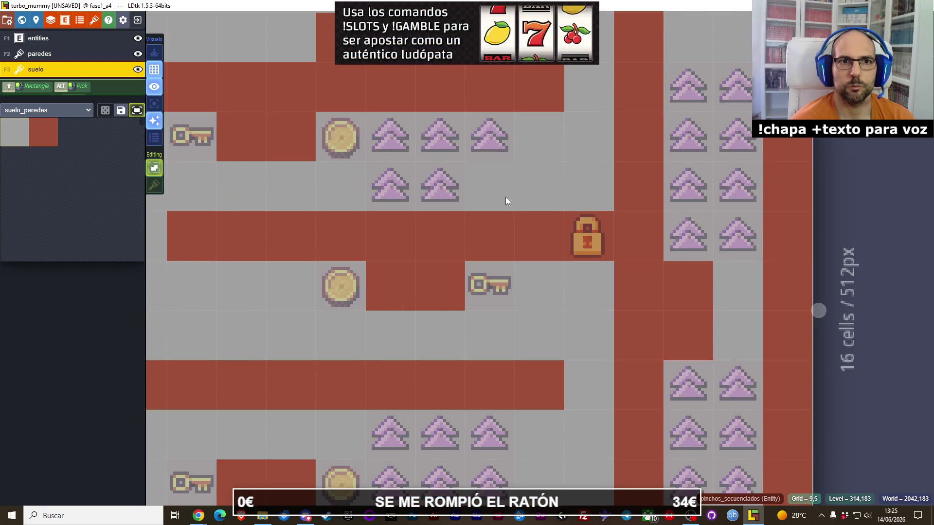
On the entities layer, try placing and moving spikes near the upper group, undoing both.
{"action": "key", "text": "F1"}
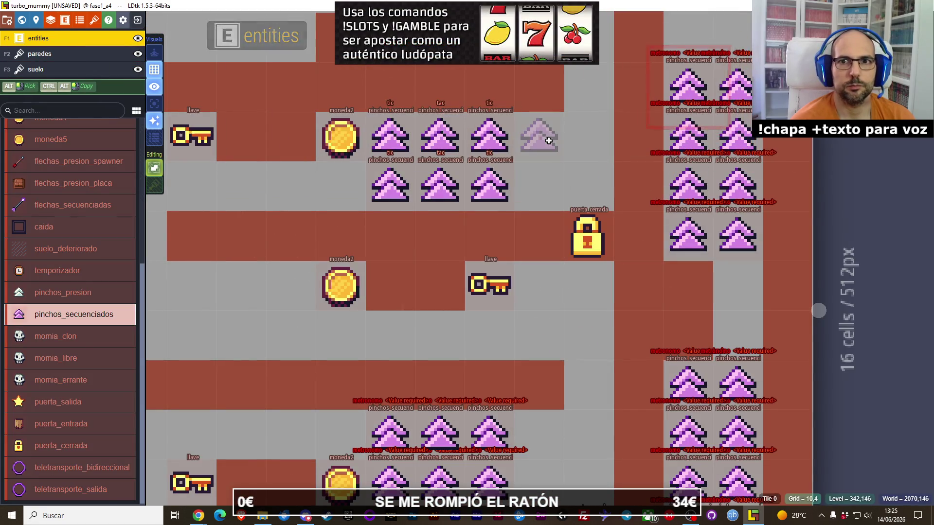
{"action": "left_click_drag", "start_coordinate": [533, 142], "coordinate": [375, 194]}
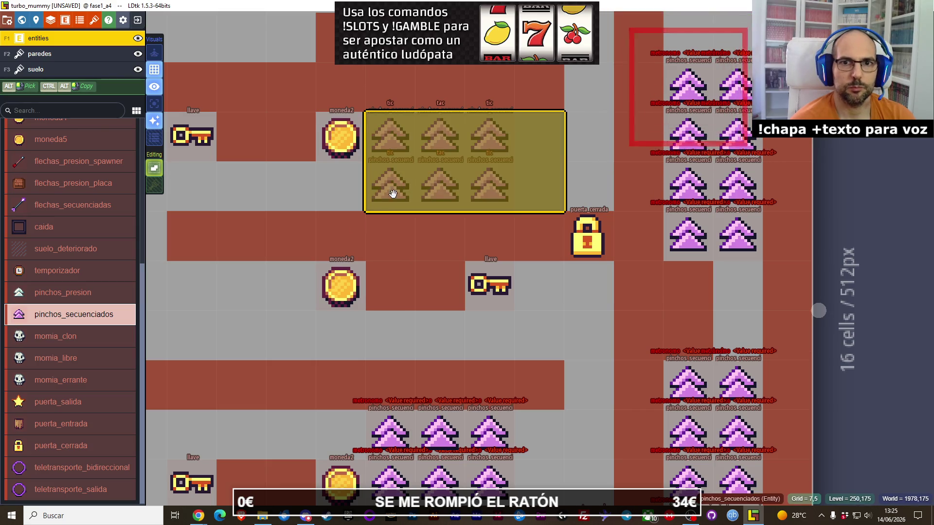
{"action": "left_click", "coordinate": [193, 295]}
{"action": "key", "text": "ctrl+z"}
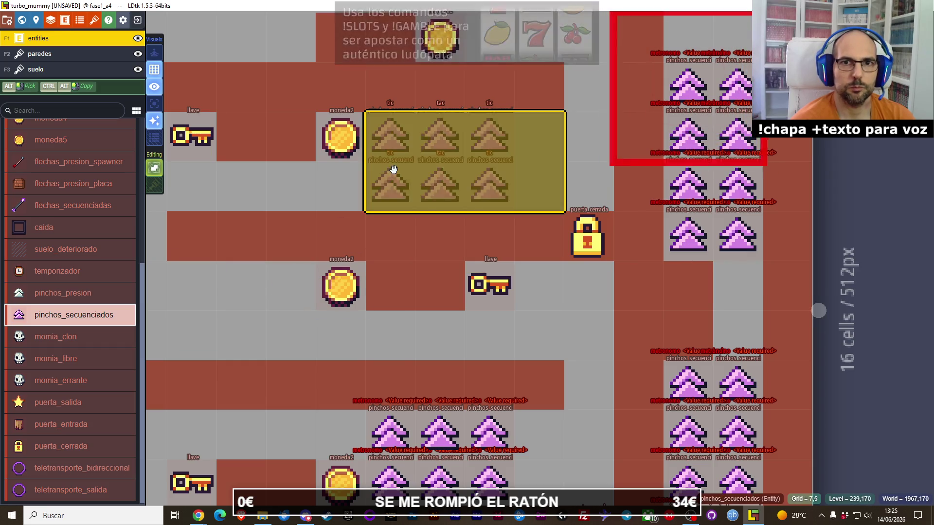
{"action": "left_click_drag", "start_coordinate": [392, 168], "coordinate": [488, 170]}
{"action": "key", "text": "ctrl+z"}
Try moving the six-spike group down, undo it, and place a new spike in the emptied row.
{"action": "mouse_move", "coordinate": [539, 135]}
{"action": "left_mouse_down"}
{"action": "mouse_move", "coordinate": [428, 190]}
{"action": "mouse_move", "coordinate": [391, 184]}
{"action": "mouse_move", "coordinate": [150, 337]}
{"action": "mouse_move", "coordinate": [247, 326]}
{"action": "left_mouse_up"}
{"action": "left_click_drag", "start_coordinate": [448, 214], "coordinate": [523, 190]}
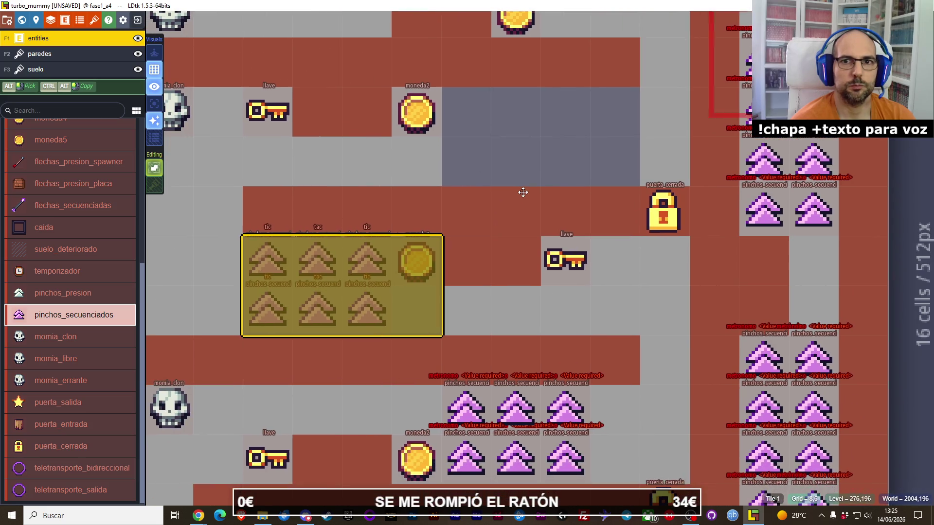
{"action": "key", "text": "ctrl+z"}
{"action": "left_click_drag", "start_coordinate": [594, 156], "coordinate": [563, 192]}
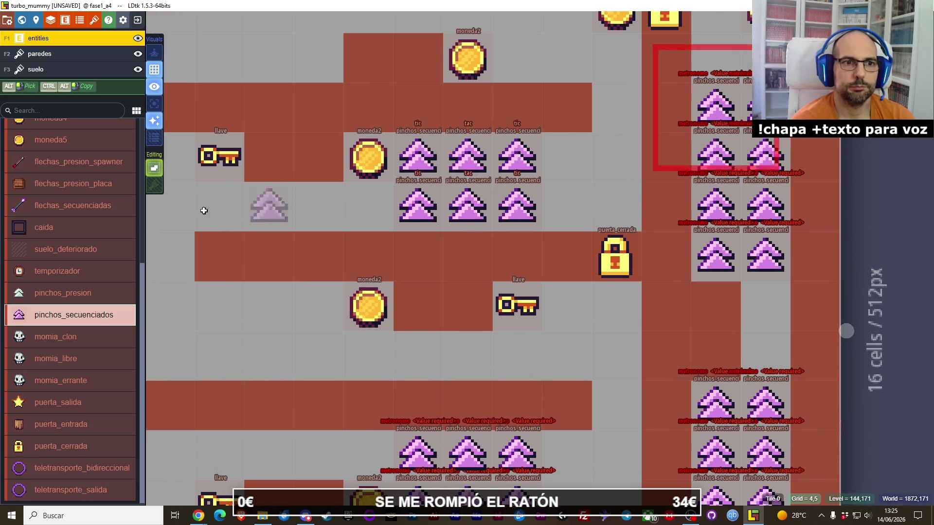
{"action": "left_click", "coordinate": [219, 309]}
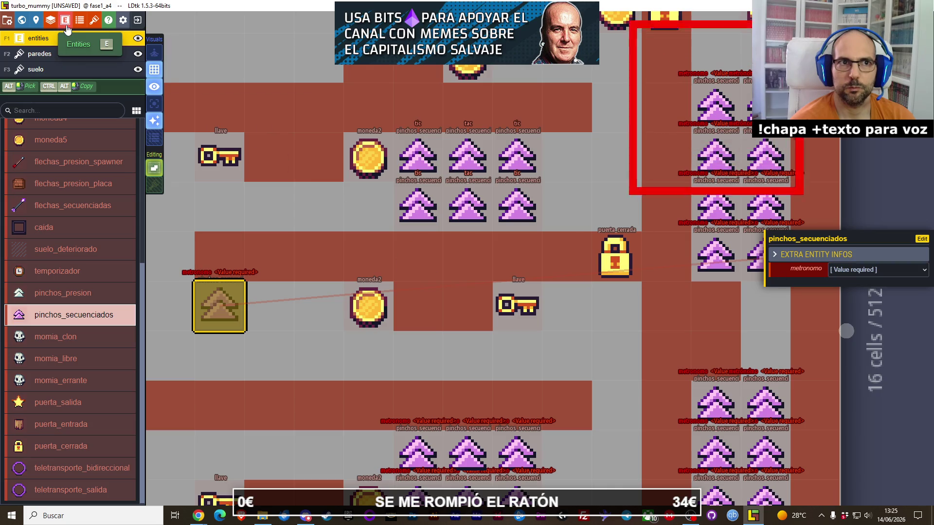
Make tic the default metronomo value for pinchos_secuenciados in Project Entities.
{"action": "key", "text": "e"}
{"action": "scroll", "coordinate": [325, 390], "scroll_direction": "down", "scroll_amount": 2}
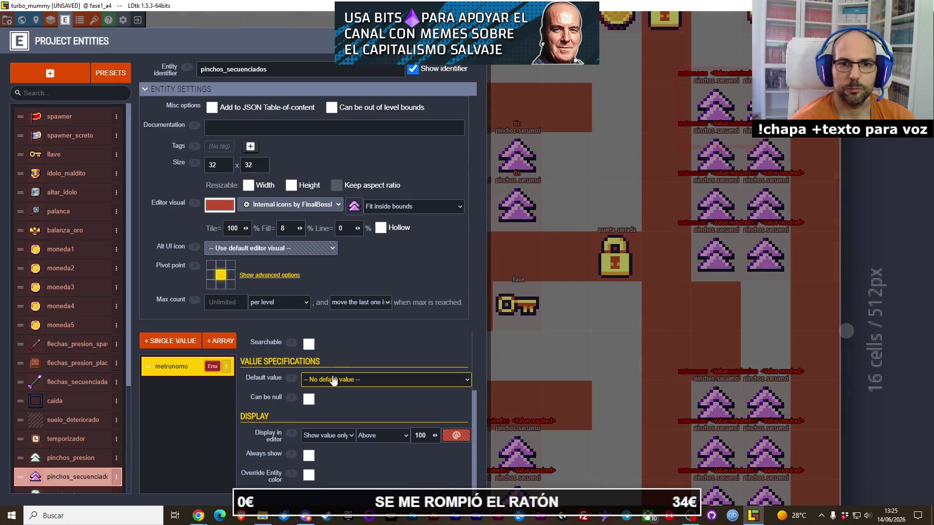
{"action": "left_click", "coordinate": [346, 381]}
{"action": "left_click", "coordinate": [354, 412]}
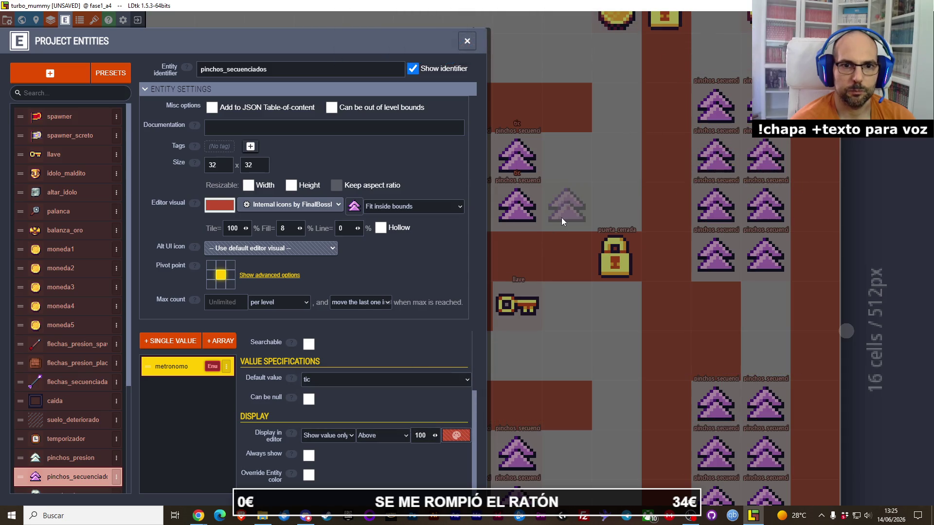
{"action": "key", "text": "Escape"}
Place five more sequenced spikes, two in the top row and three in the row below.
{"action": "left_click", "coordinate": [269, 305]}
{"action": "left_click", "coordinate": [319, 304]}
{"action": "left_click", "coordinate": [319, 349]}
{"action": "left_click", "coordinate": [269, 353]}
{"action": "left_click", "coordinate": [219, 352]}
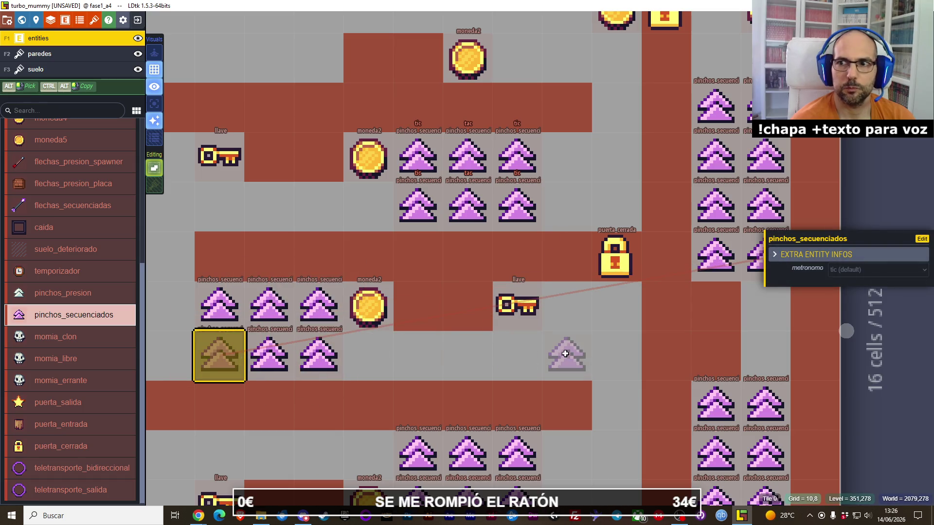
Set metronomo to tac on the bottom-middle and top-middle spikes of the new rows.
{"action": "left_click", "coordinate": [233, 307]}
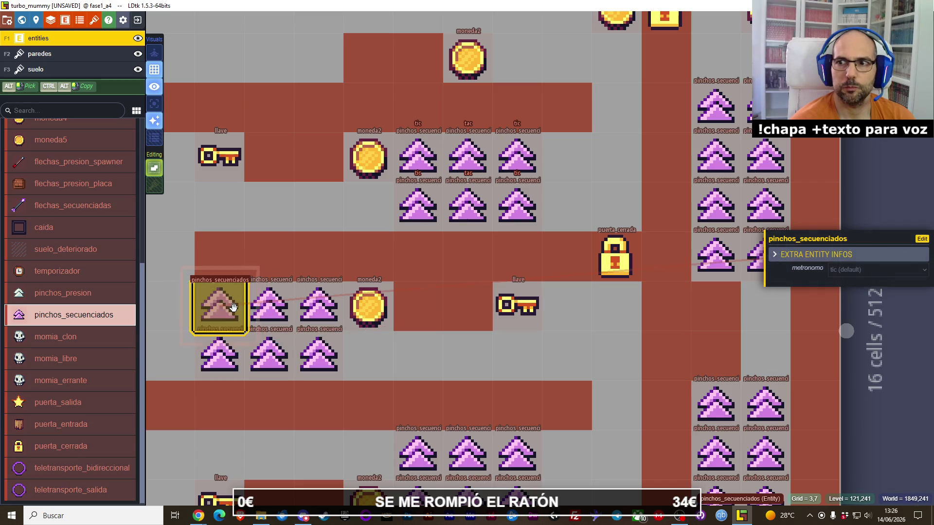
{"action": "left_click", "coordinate": [280, 340]}
{"action": "left_click", "coordinate": [875, 269]}
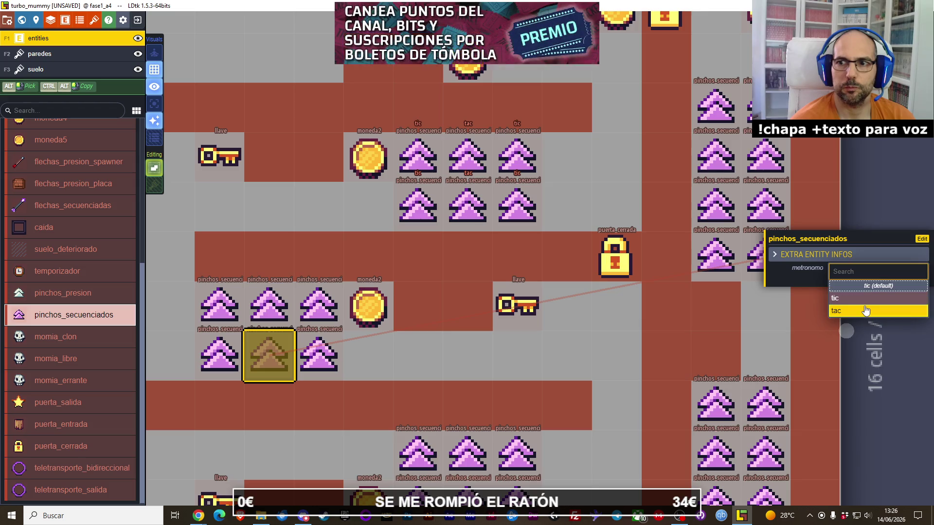
{"action": "left_click", "coordinate": [865, 310]}
{"action": "left_click", "coordinate": [268, 305]}
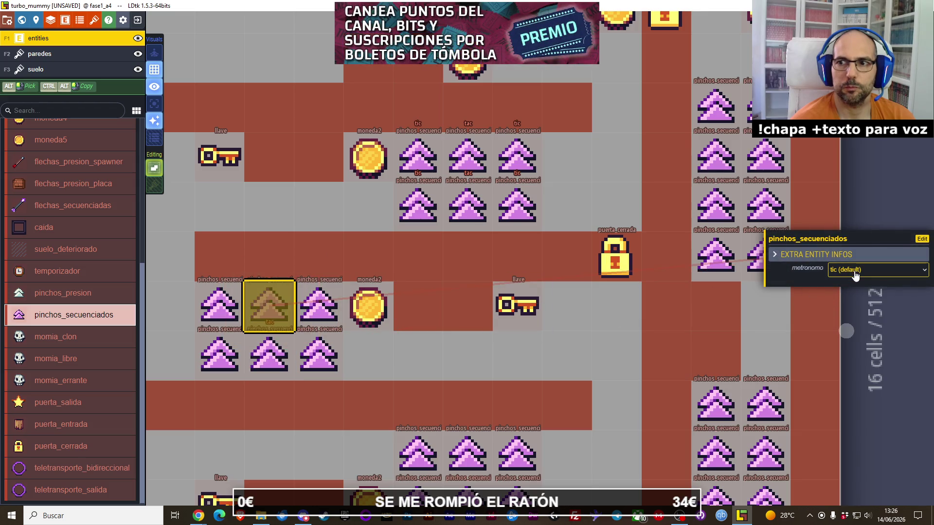
{"action": "key", "text": "Tab"}
{"action": "key", "text": "Tab"}
{"action": "key", "text": "Tab"}
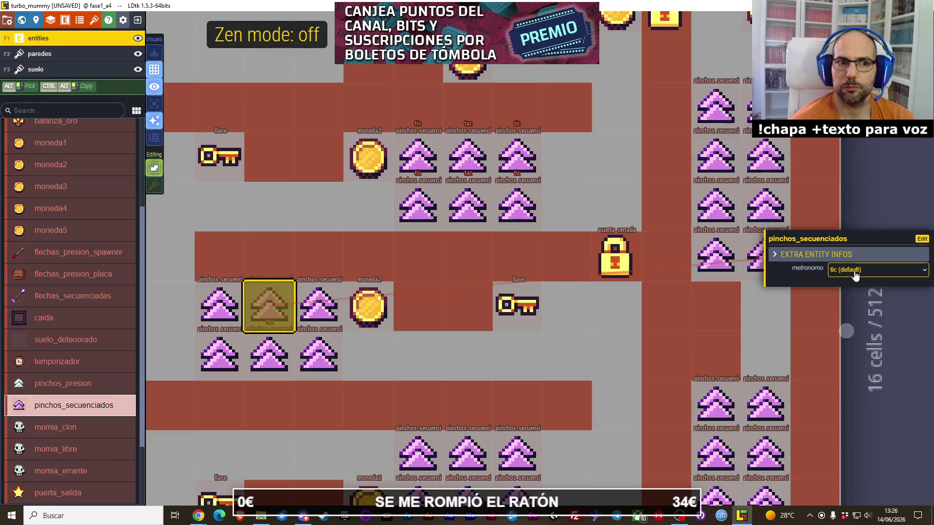
{"action": "left_click", "coordinate": [855, 275]}
{"action": "left_click", "coordinate": [866, 313]}
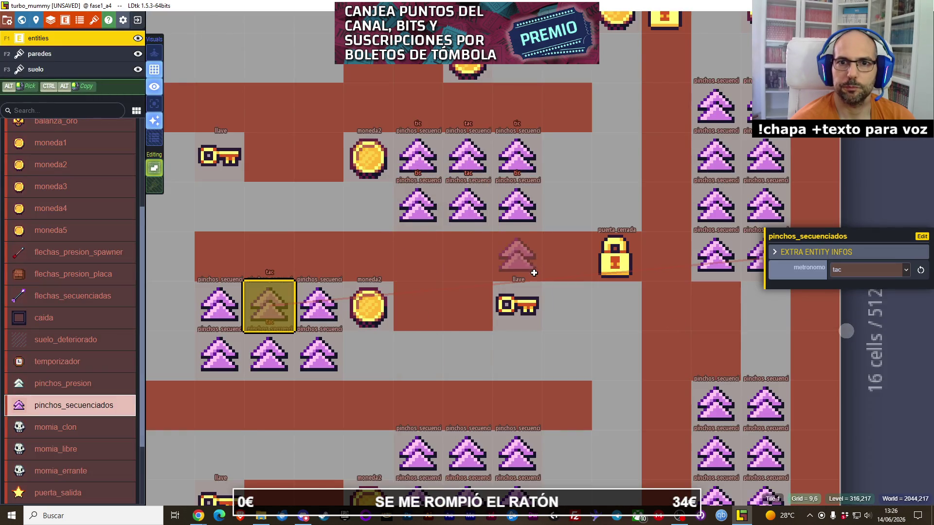
Set metronomo to tac on two spikes in the next group of the column.
{"action": "scroll", "coordinate": [534, 273], "scroll_direction": "down", "scroll_amount": 1}
{"action": "left_click_drag", "start_coordinate": [567, 334], "coordinate": [542, 230]}
{"action": "left_click", "coordinate": [495, 326]}
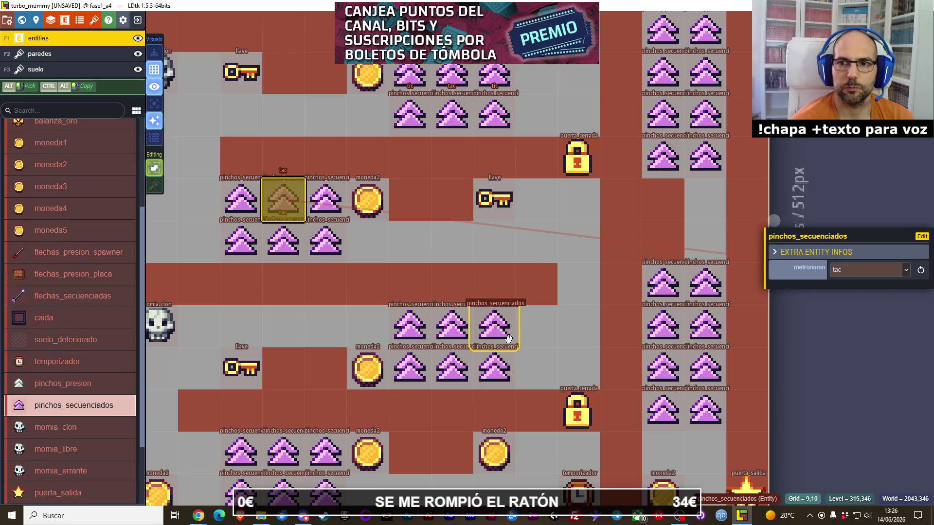
{"action": "left_click", "coordinate": [451, 325]}
{"action": "left_click", "coordinate": [856, 269]}
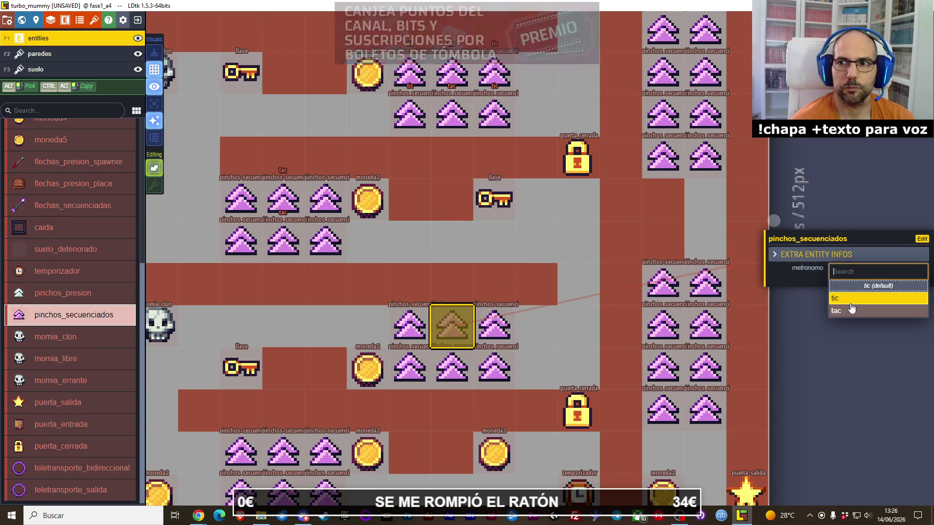
{"action": "left_click", "coordinate": [856, 312]}
{"action": "left_click", "coordinate": [859, 271]}
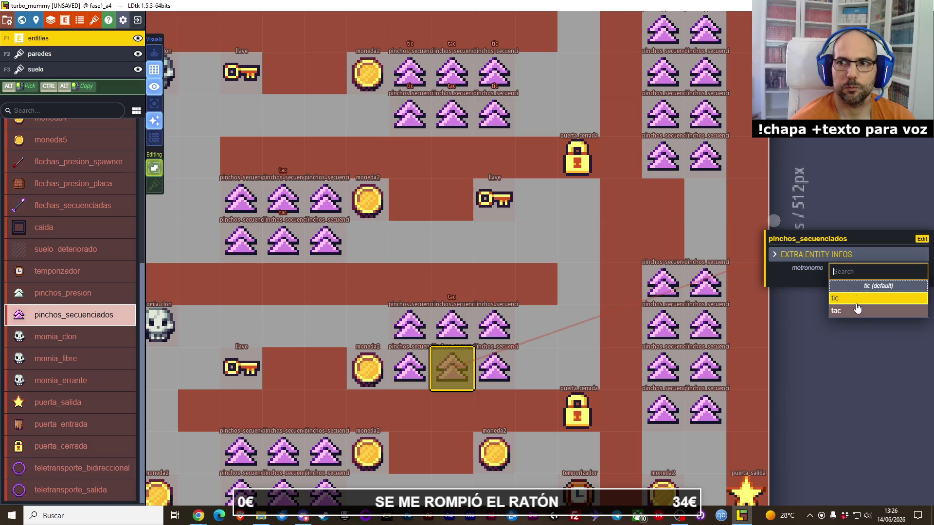
{"action": "left_click", "coordinate": [847, 302]}
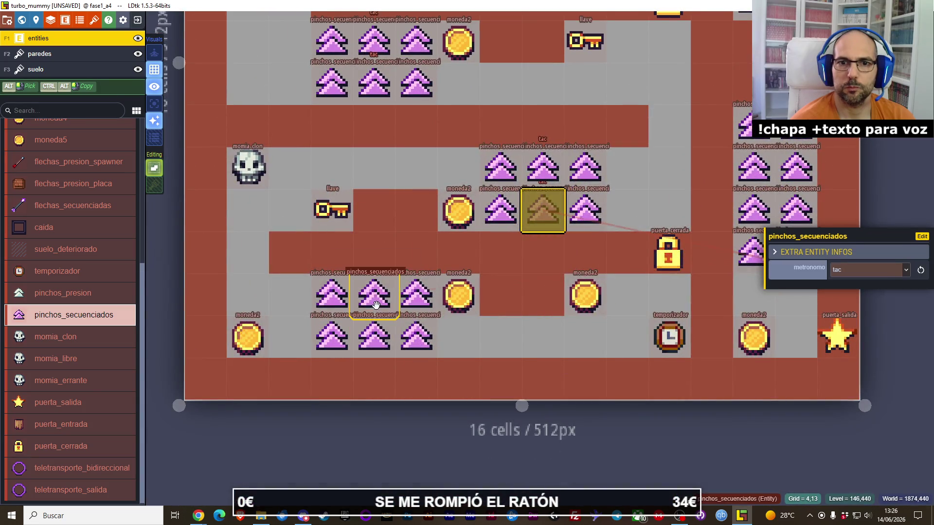
Set metronomo to tac on the middle and bottom spikes of the last group.
{"action": "left_click", "coordinate": [375, 299]}
{"action": "left_click", "coordinate": [871, 272]}
{"action": "left_click", "coordinate": [870, 309]}
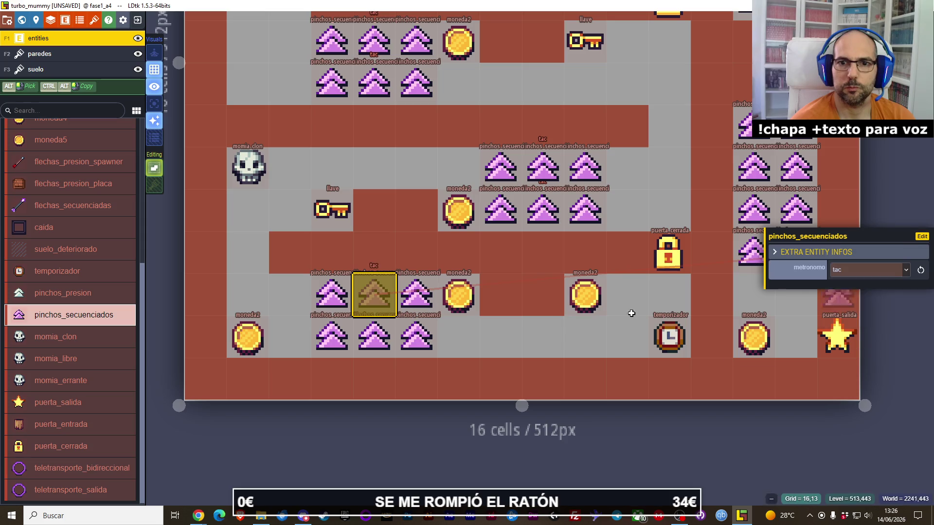
{"action": "left_click", "coordinate": [374, 337]}
{"action": "left_click", "coordinate": [872, 272]}
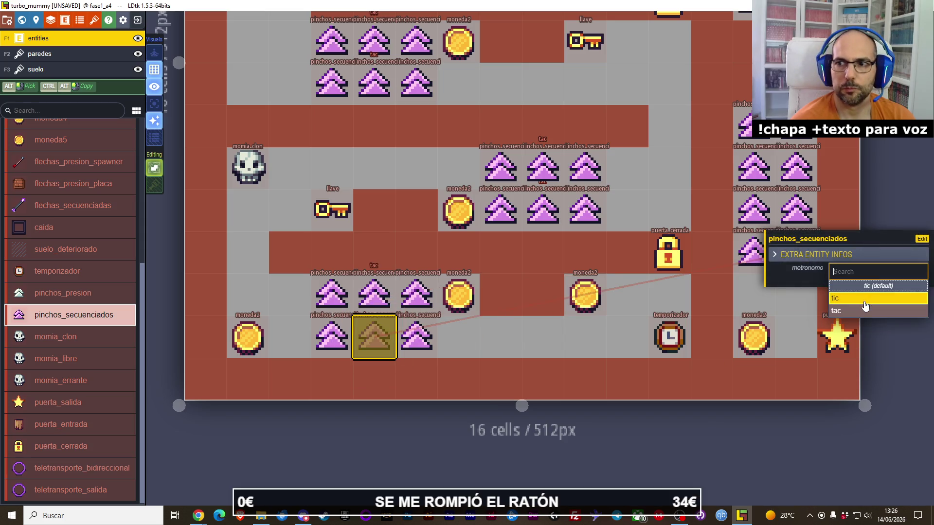
{"action": "left_click", "coordinate": [870, 310]}
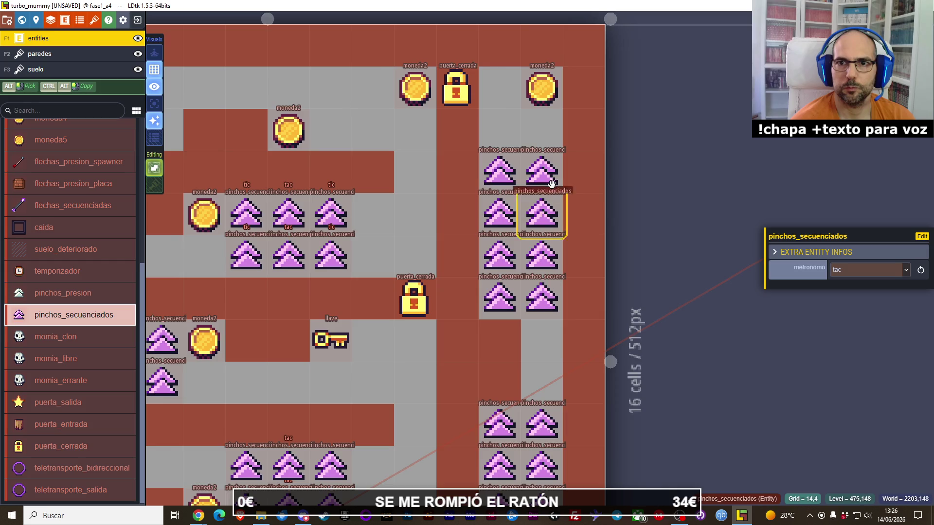
Set metronomo to tac on a right-column spike and its left neighbour.
{"action": "left_click", "coordinate": [548, 201]}
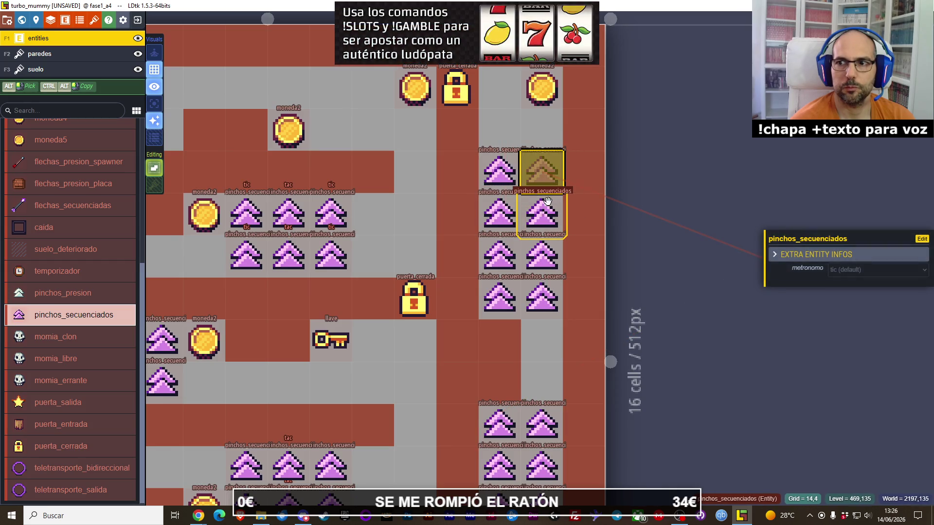
{"action": "left_click", "coordinate": [540, 218]}
{"action": "left_click", "coordinate": [870, 270]}
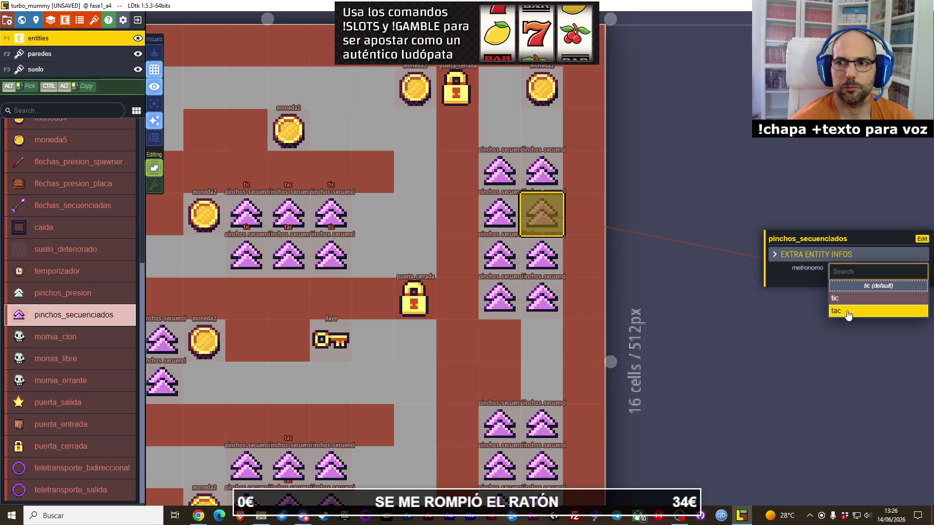
{"action": "left_click", "coordinate": [856, 309]}
{"action": "left_click", "coordinate": [507, 209]}
{"action": "left_click", "coordinate": [871, 270]}
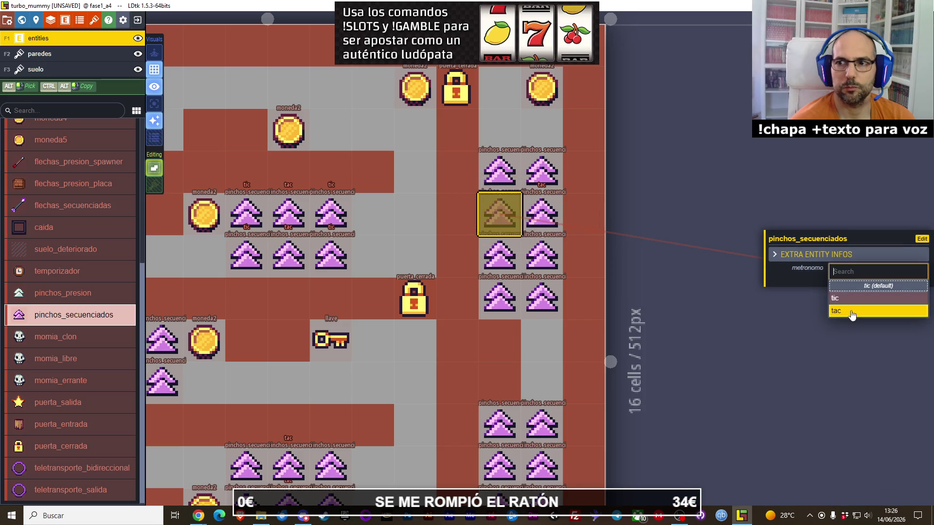
{"action": "left_click", "coordinate": [856, 309]}
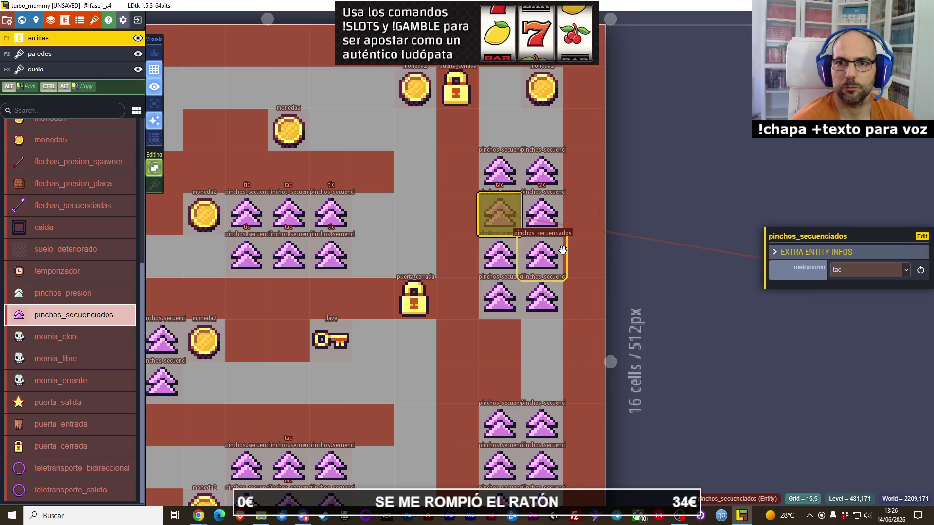
Set metronomo to tac on the next spike down and the one to its left.
{"action": "left_click", "coordinate": [551, 291]}
{"action": "left_click", "coordinate": [871, 270]}
{"action": "left_click", "coordinate": [855, 309]}
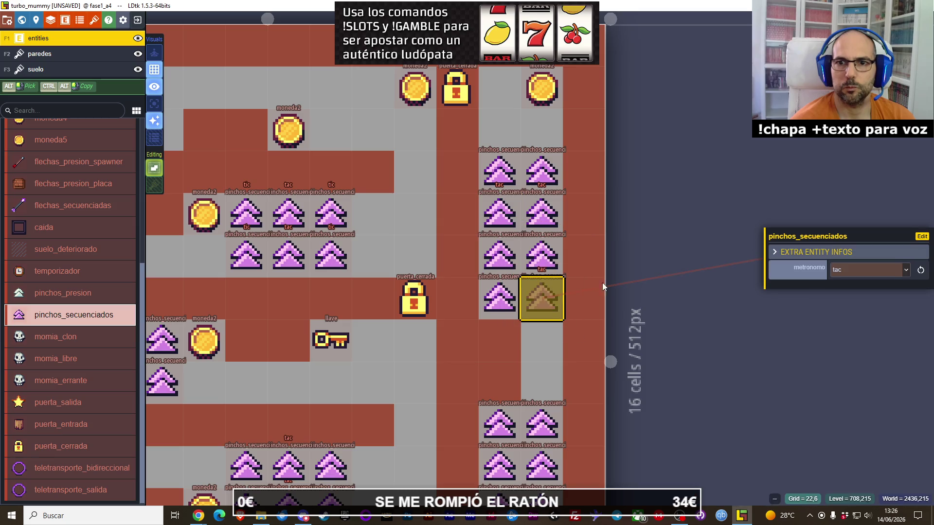
{"action": "left_click", "coordinate": [496, 288]}
{"action": "left_click", "coordinate": [871, 269]}
{"action": "left_click", "coordinate": [856, 309]}
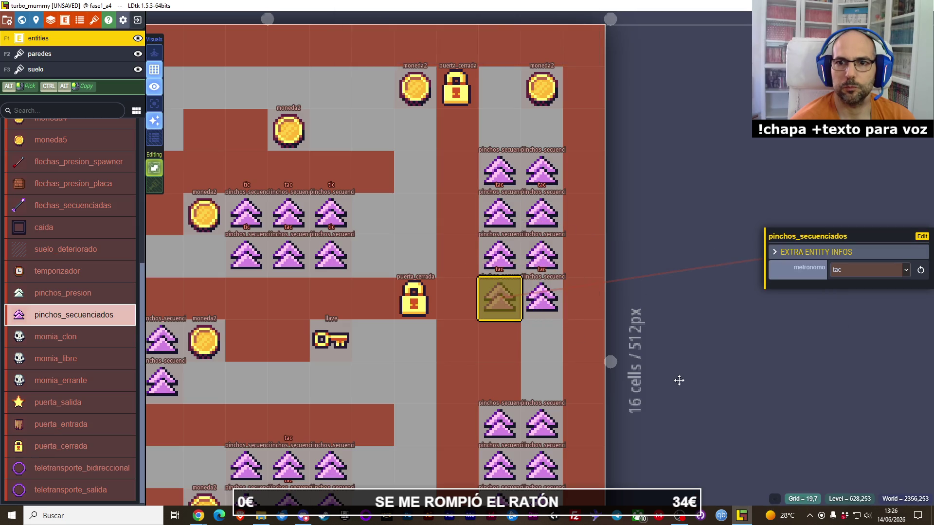
Set metronomo to tac on the next lower pair of spikes in the column.
{"action": "left_click_drag", "start_coordinate": [678, 382], "coordinate": [660, 240]}
{"action": "left_click", "coordinate": [525, 326]}
{"action": "left_click", "coordinate": [871, 270]}
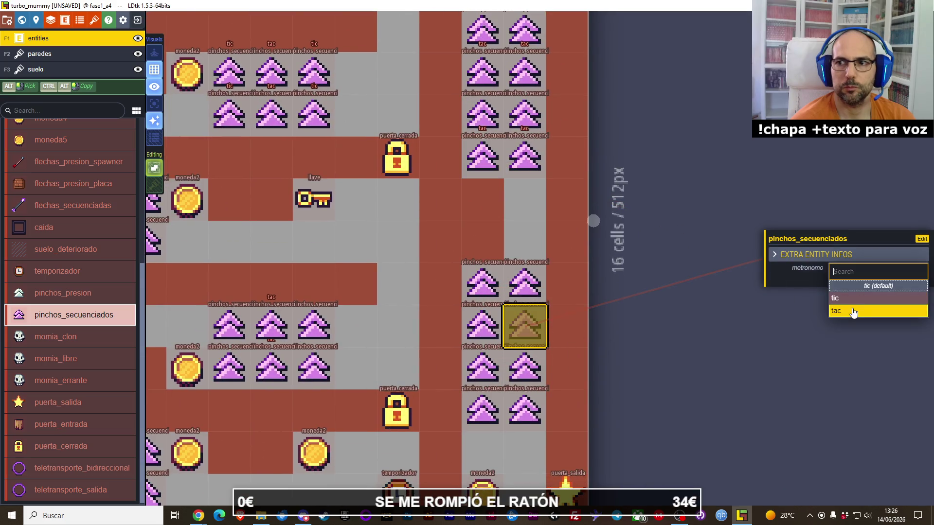
{"action": "left_click", "coordinate": [856, 309]}
{"action": "left_click", "coordinate": [483, 326]}
{"action": "left_click", "coordinate": [870, 270]}
{"action": "left_click", "coordinate": [856, 309]}
Set metronomo to tac on the bottom-right and bottom-left spikes of the final pair.
{"action": "left_click_drag", "start_coordinate": [680, 349], "coordinate": [749, 281]}
{"action": "left_click", "coordinate": [593, 342]}
{"action": "left_click", "coordinate": [871, 271]}
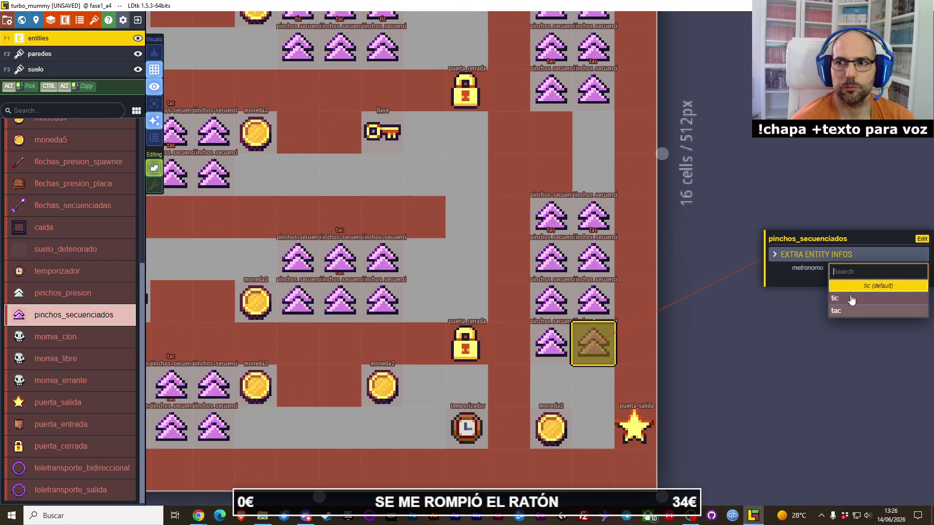
{"action": "left_click", "coordinate": [858, 312]}
{"action": "left_click", "coordinate": [551, 343]}
{"action": "left_click", "coordinate": [870, 270]}
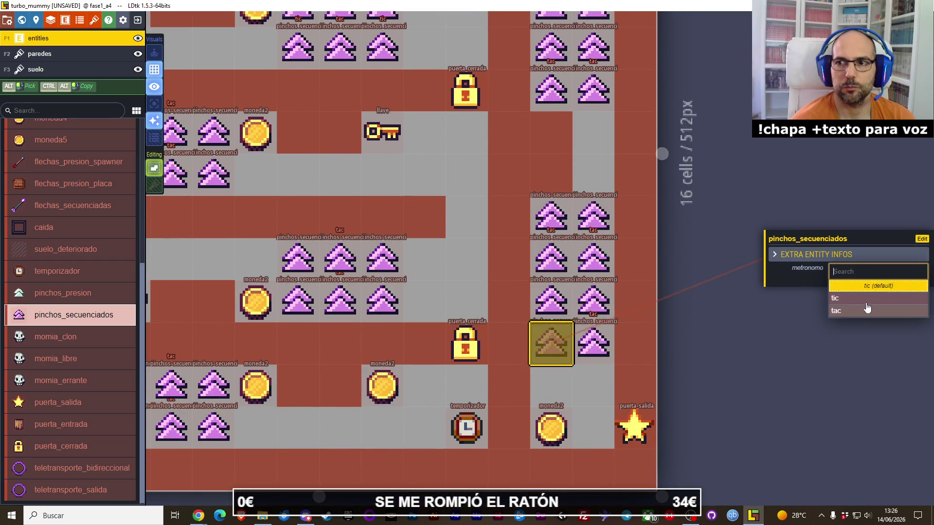
{"action": "left_click", "coordinate": [856, 311]}
Deselect the spike and zoom out to view the whole fase1_a4 level.
{"action": "left_click", "coordinate": [750, 326]}
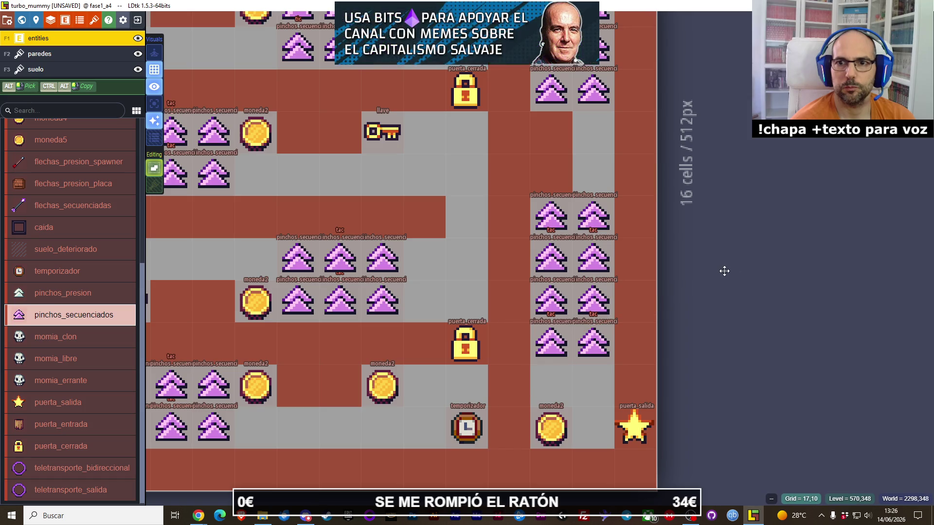
{"action": "scroll", "coordinate": [720, 269], "scroll_direction": "down", "scroll_amount": 1}
{"action": "scroll", "coordinate": [720, 272], "scroll_direction": "down", "scroll_amount": 1}
{"action": "left_click_drag", "start_coordinate": [531, 210], "coordinate": [563, 286]}
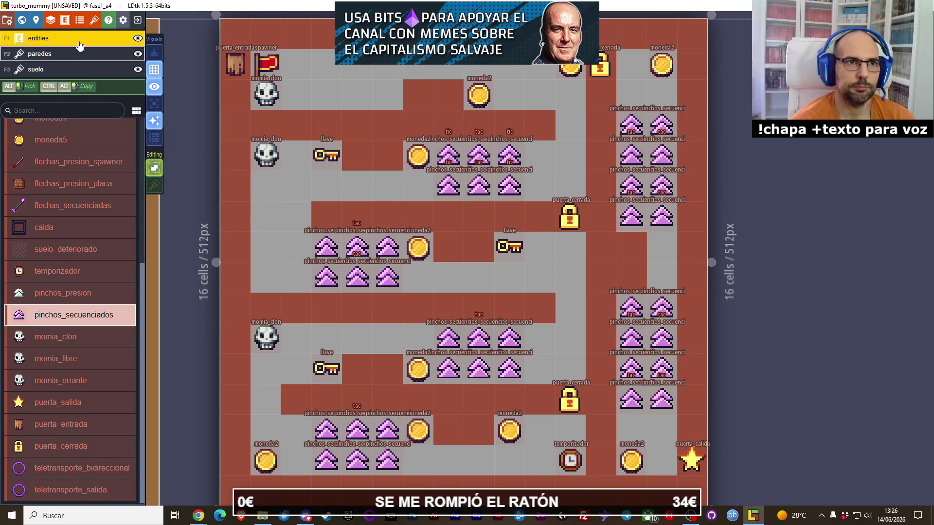
From the World view, open fase1_a4's custom fields editor and start a single-value field.
{"action": "left_click", "coordinate": [22, 21]}
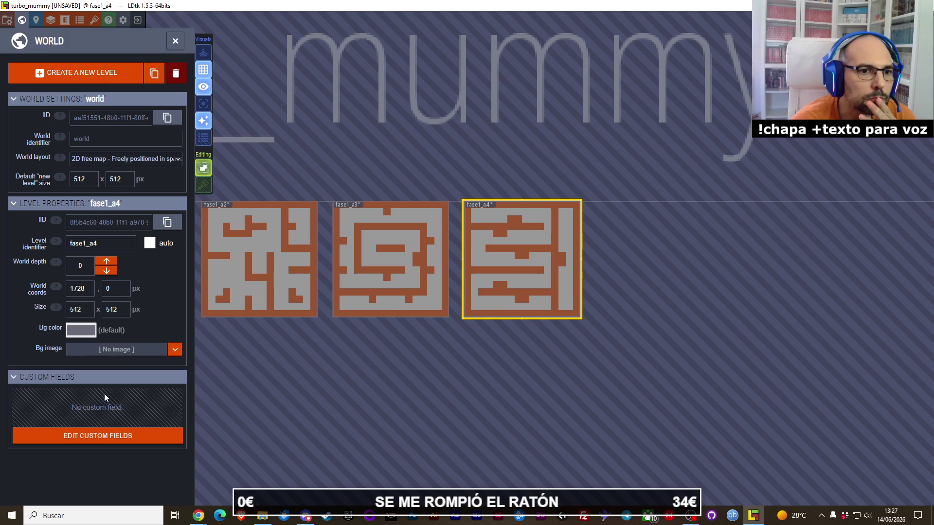
{"action": "left_click", "coordinate": [110, 440]}
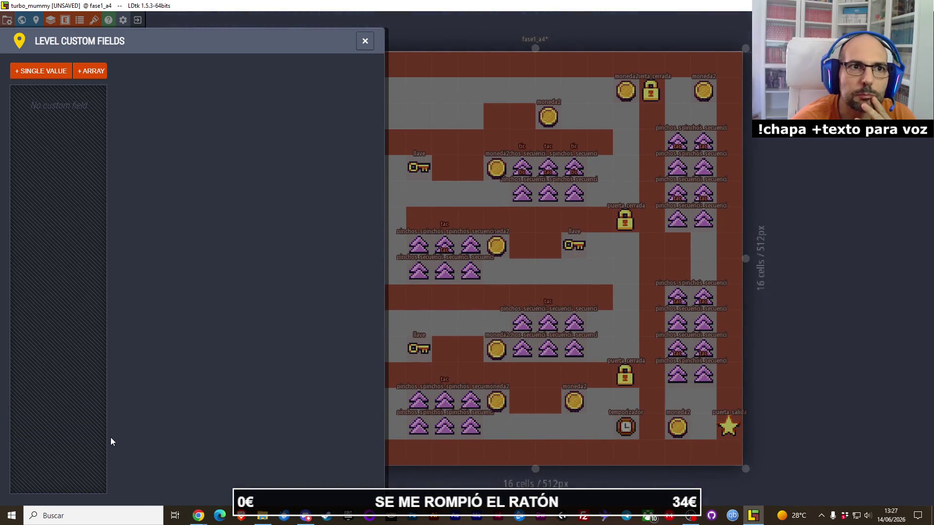
{"action": "left_click", "coordinate": [53, 71]}
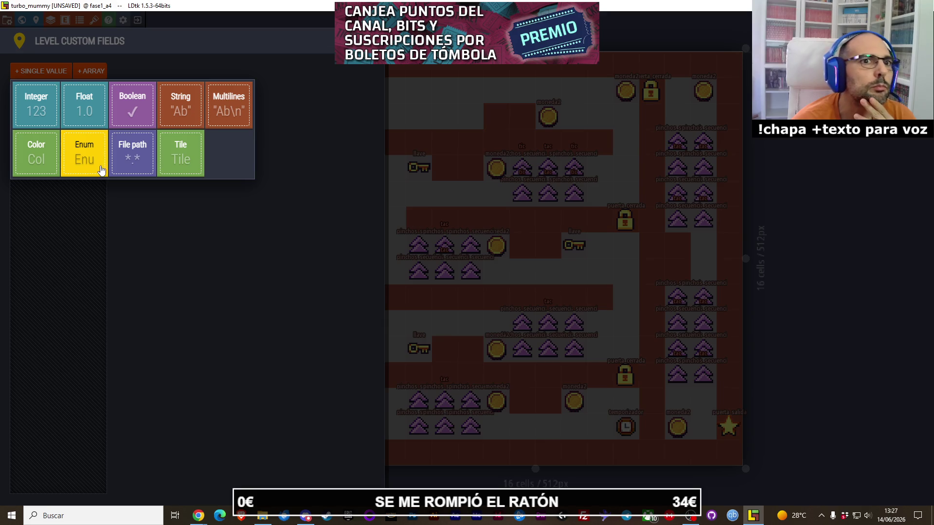
Add a Float level field named 'tempo' with default value 1, then close the editor.
{"action": "left_click", "coordinate": [99, 107]}
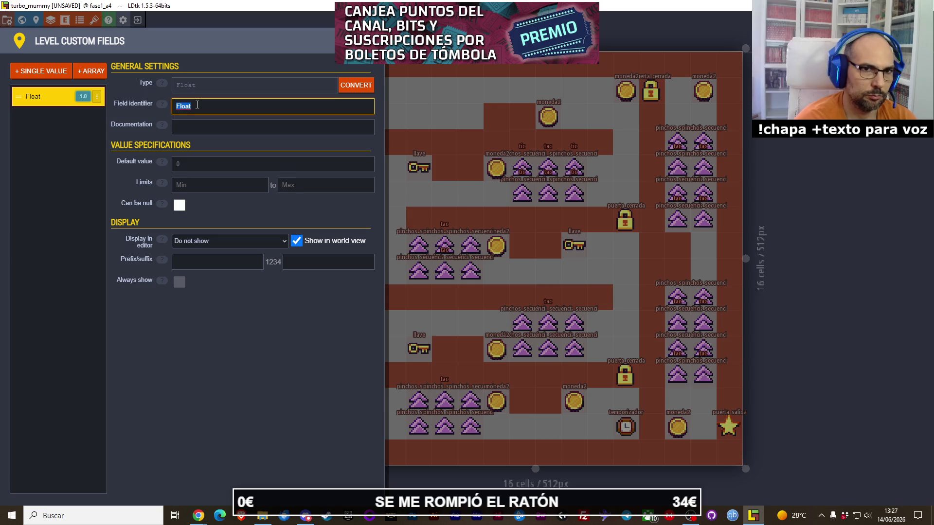
{"action": "type", "text": "tempo"}
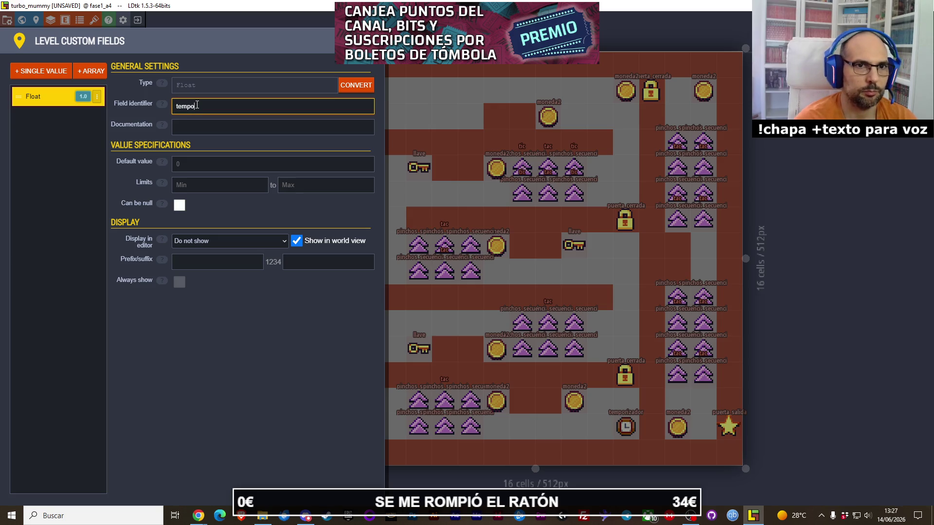
{"action": "left_click", "coordinate": [206, 206]}
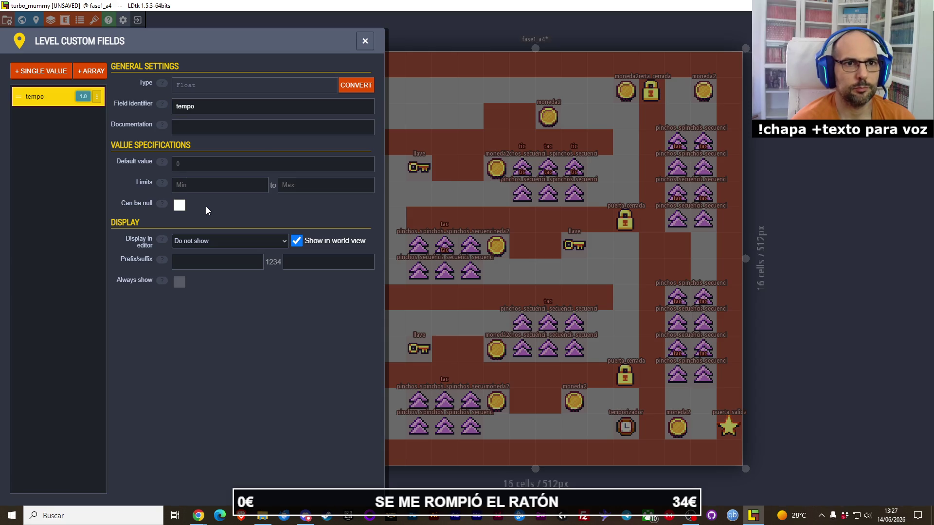
{"action": "left_click", "coordinate": [212, 158]}
{"action": "type", "text": "1"}
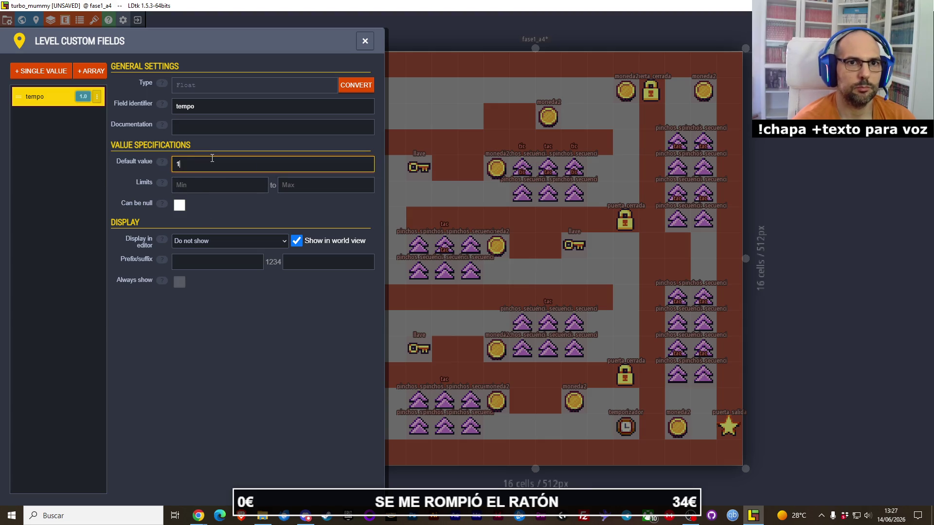
{"action": "key", "text": "Return"}
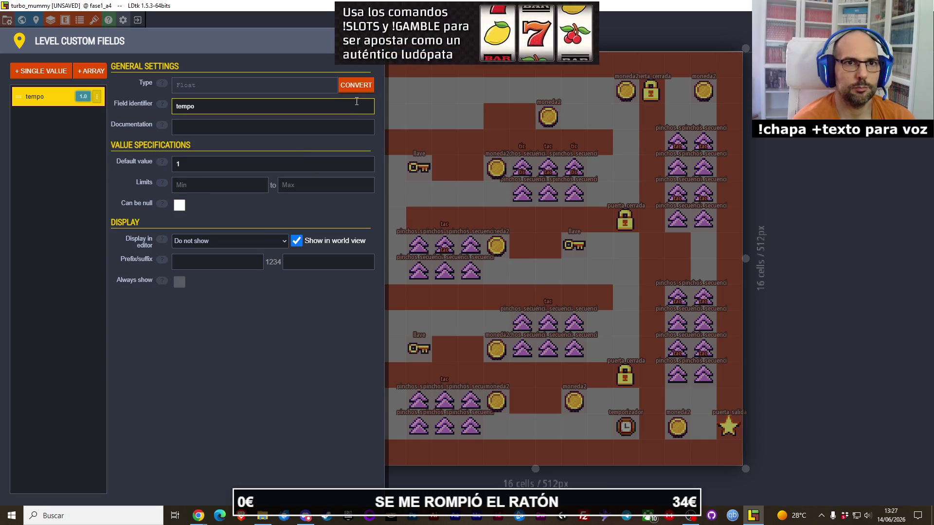
{"action": "key", "text": "Escape"}
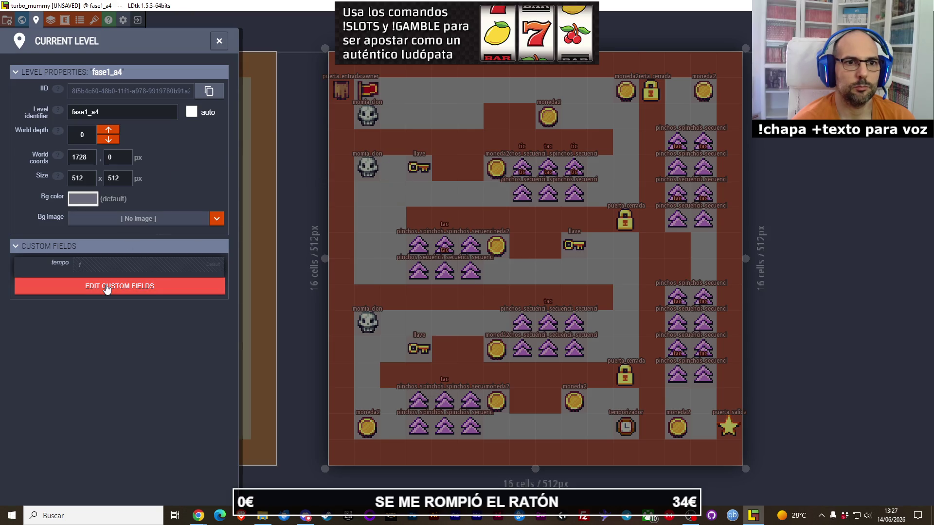
Save the turbo_mummy project with Ctrl+S and activate level fase1_a3.
{"action": "key", "text": "Escape"}
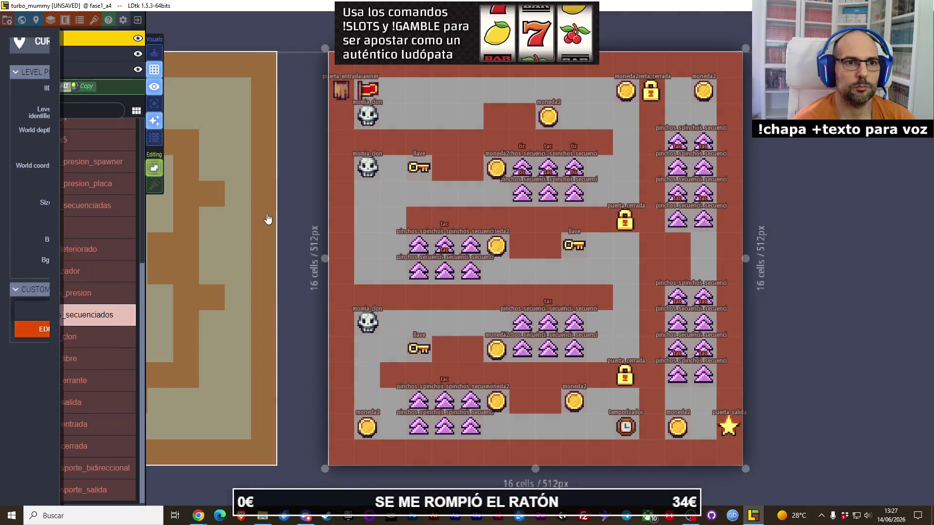
{"action": "key", "text": "ctrl+s"}
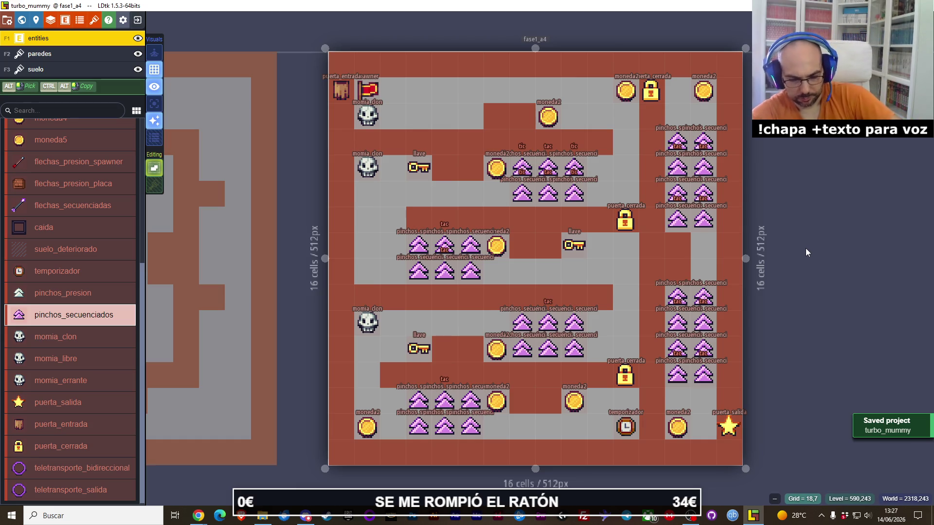
{"action": "scroll", "coordinate": [789, 267], "scroll_direction": "down", "scroll_amount": 3}
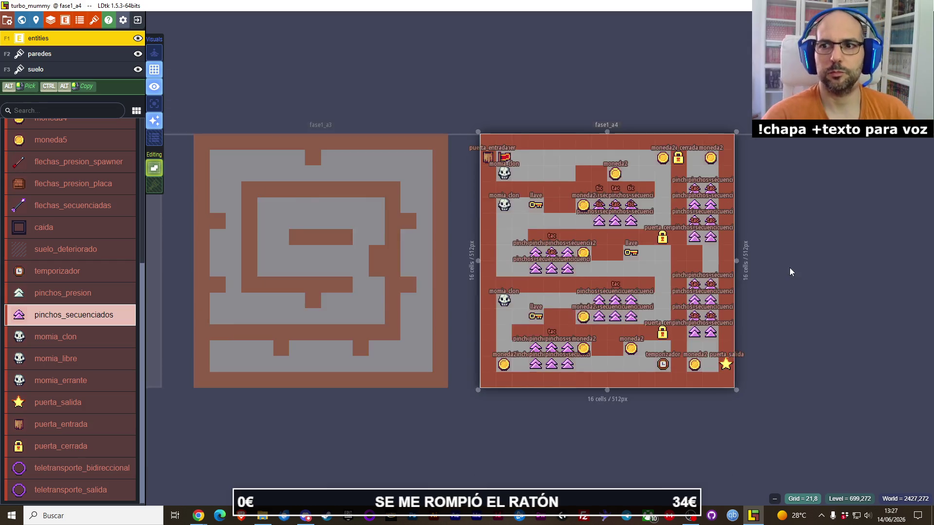
{"action": "left_click", "coordinate": [407, 253]}
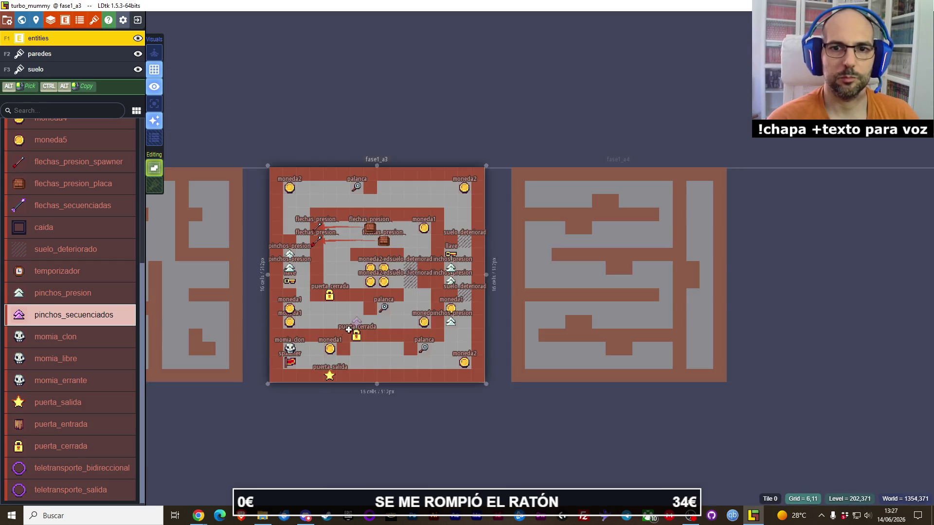
Open level fase1_a5, zoom in, and select its two bottom-right flechas_secuenciadas entities.
{"action": "left_click", "coordinate": [323, 422]}
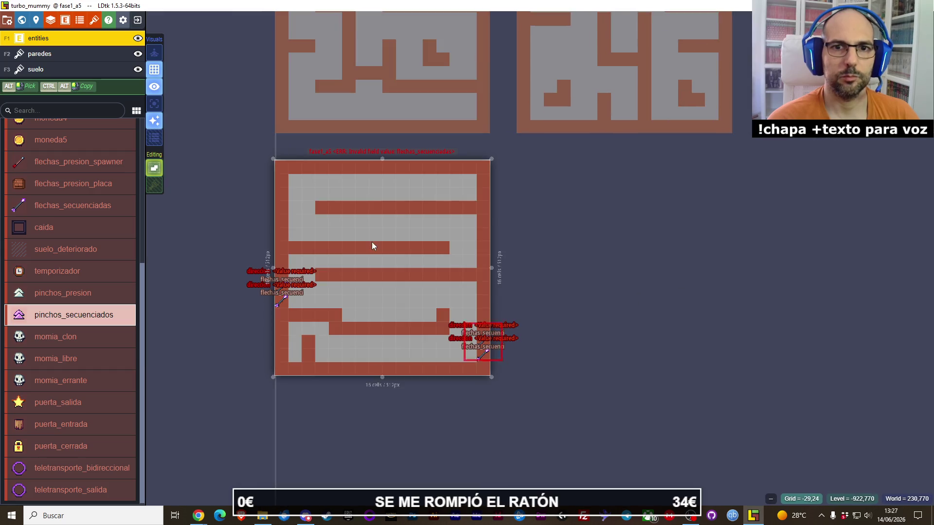
{"action": "scroll", "coordinate": [463, 298], "scroll_direction": "up", "scroll_amount": 3}
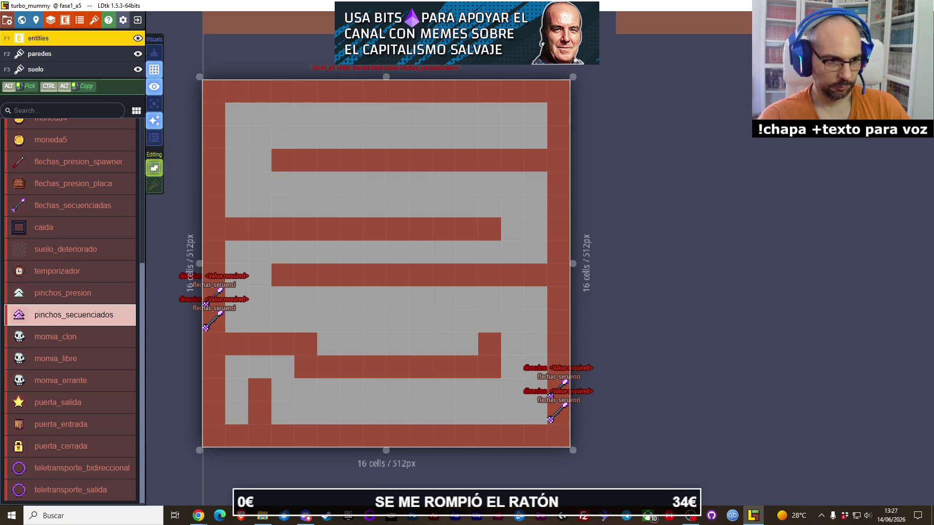
{"action": "key", "text": "alt+Tab"}
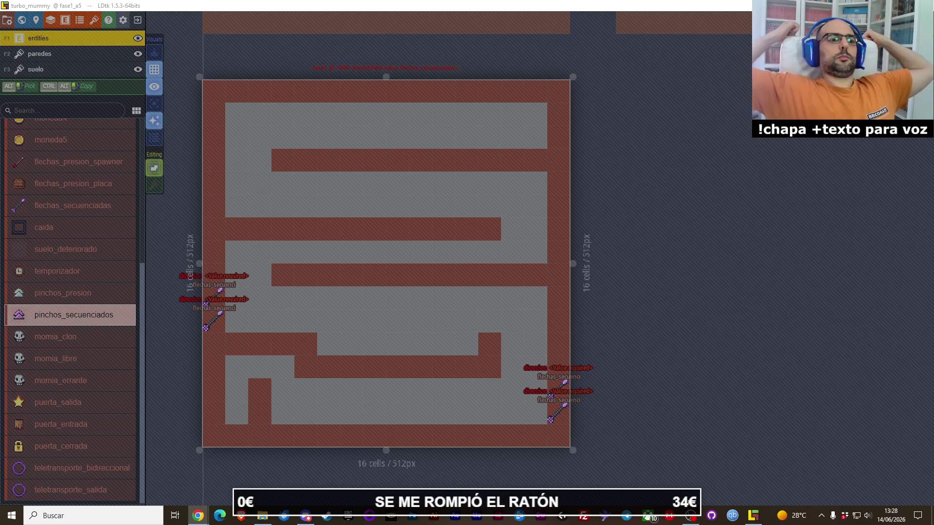
{"action": "left_click", "coordinate": [558, 389]}
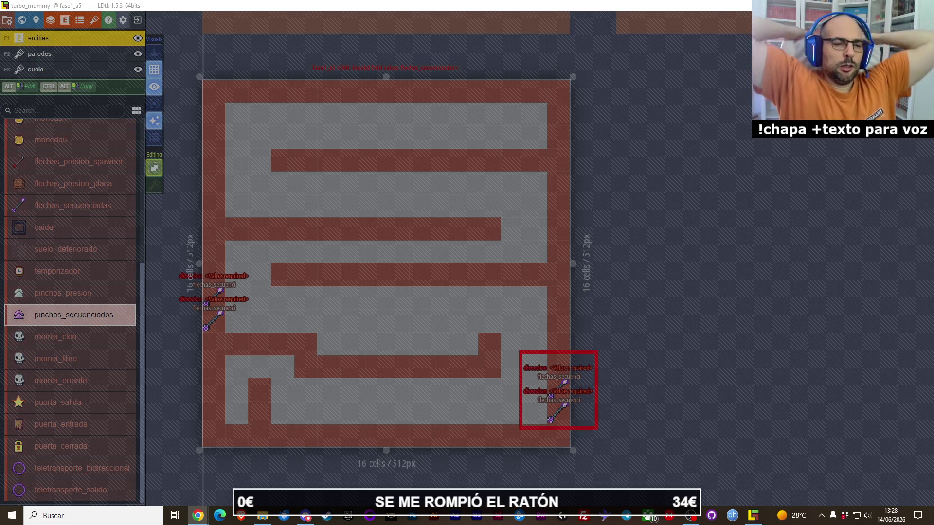
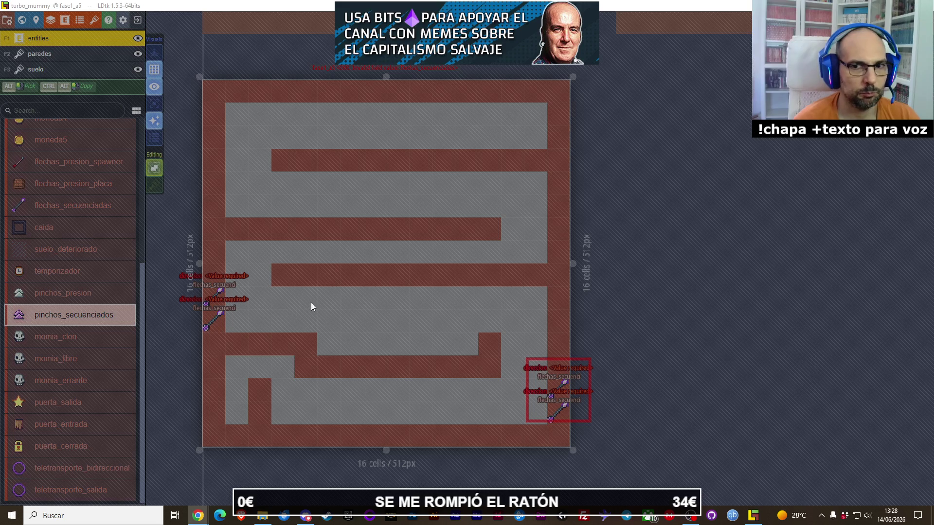
Save the turbo_mummy project, then inspect the lower-left arrow's direccion list, which still has no value chosen.
{"action": "key", "text": "alt+Tab"}
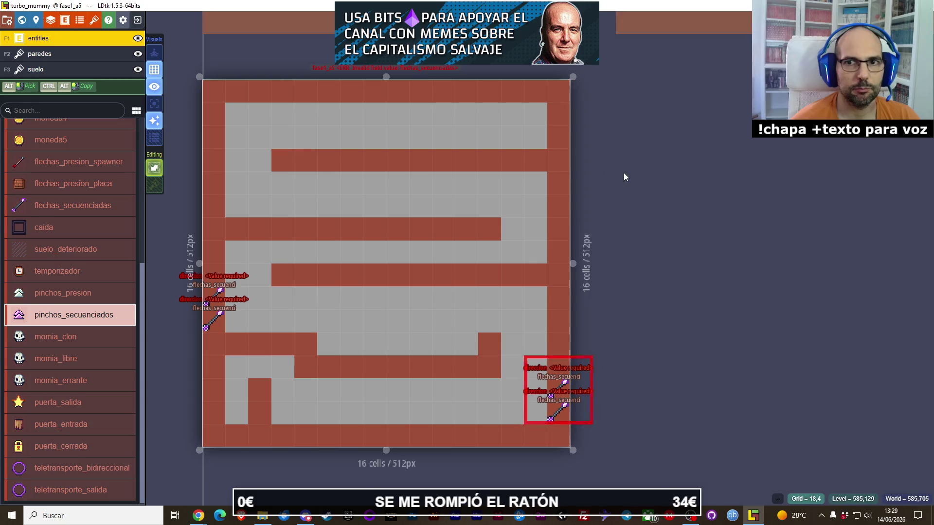
{"action": "key", "text": "ctrl+s"}
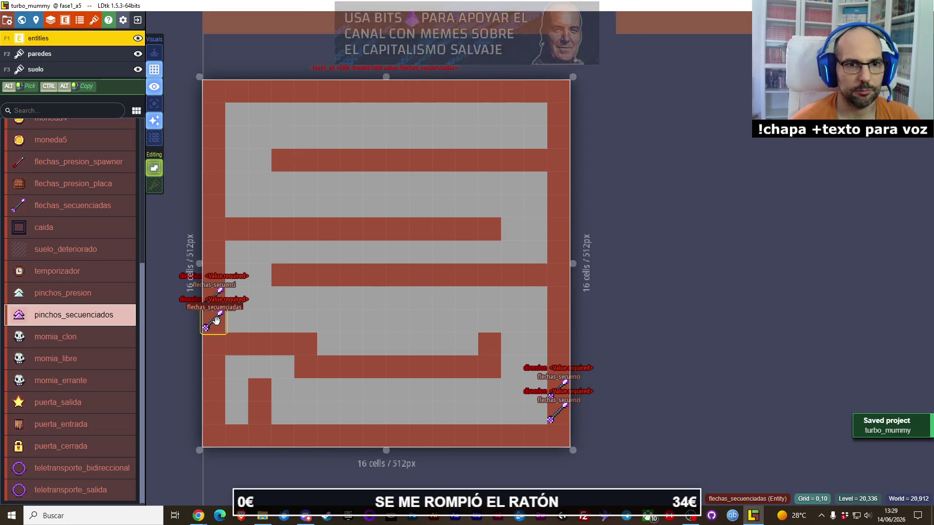
{"action": "left_click", "coordinate": [216, 319]}
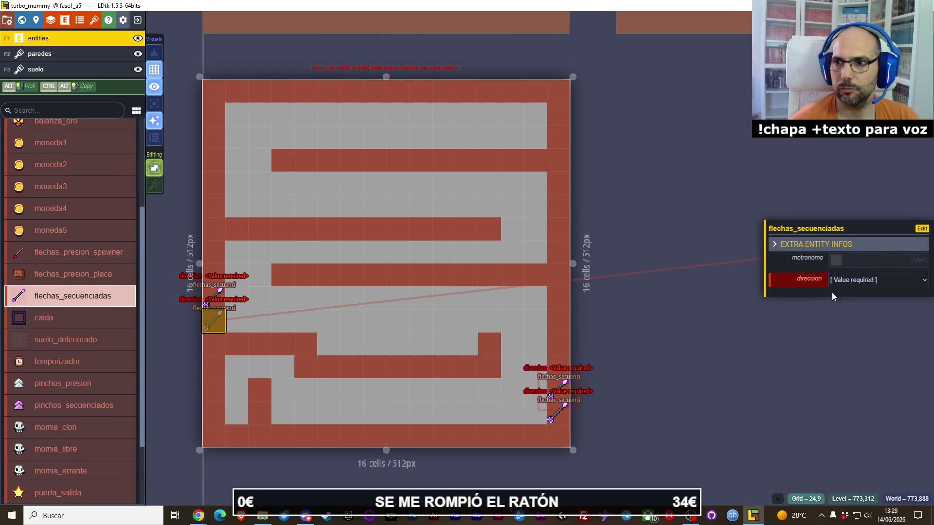
{"action": "left_click", "coordinate": [860, 279]}
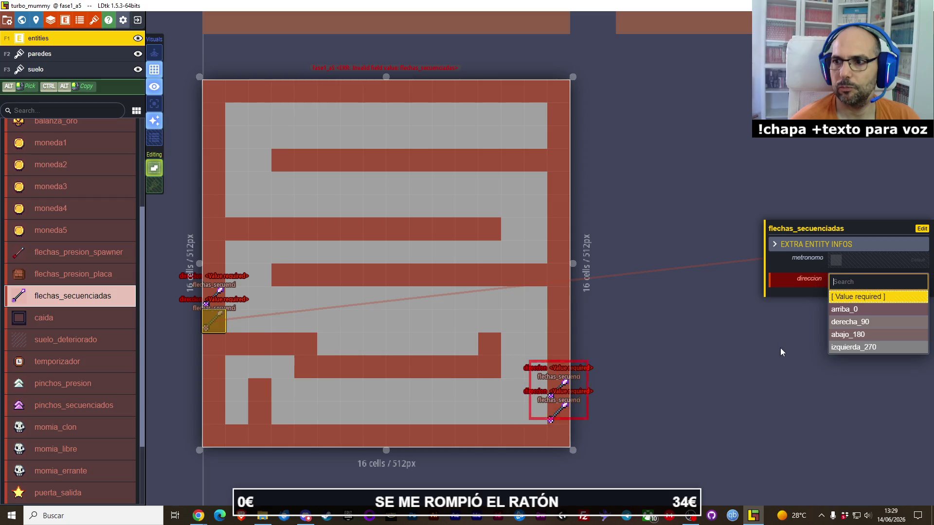
{"action": "left_click", "coordinate": [873, 269]}
{"action": "left_click", "coordinate": [779, 409]}
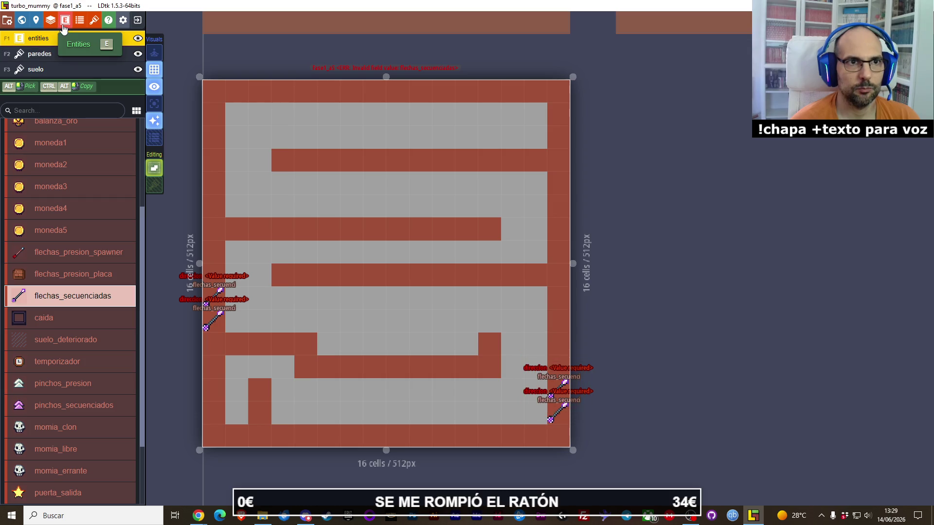
Delete the boolean metronomo field and add a single-value enum field using the METRONOMO enum.
{"action": "key", "text": "e"}
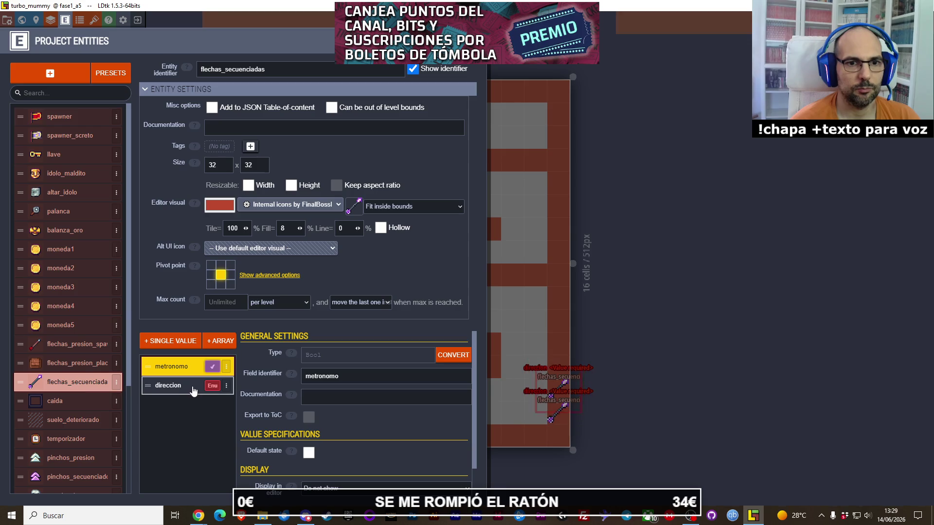
{"action": "left_click", "coordinate": [226, 372]}
{"action": "left_click", "coordinate": [317, 357]}
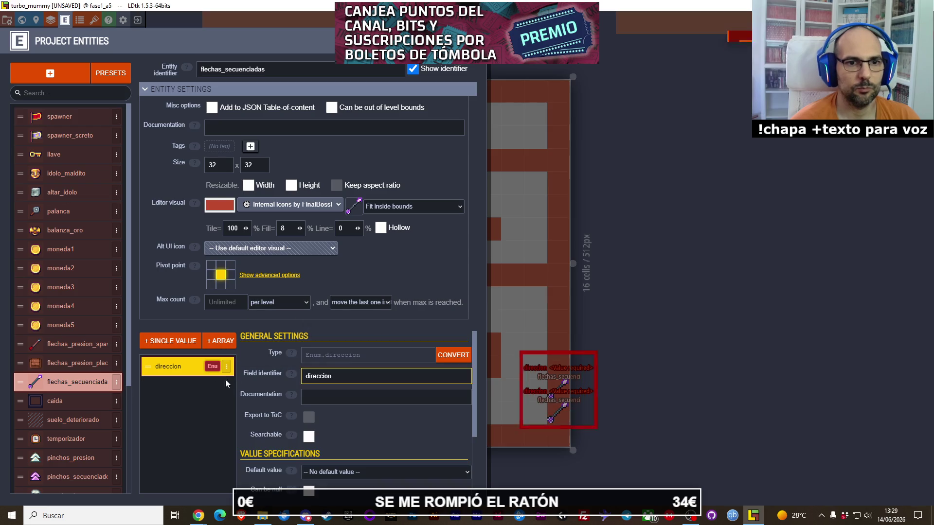
{"action": "left_click", "coordinate": [171, 342]}
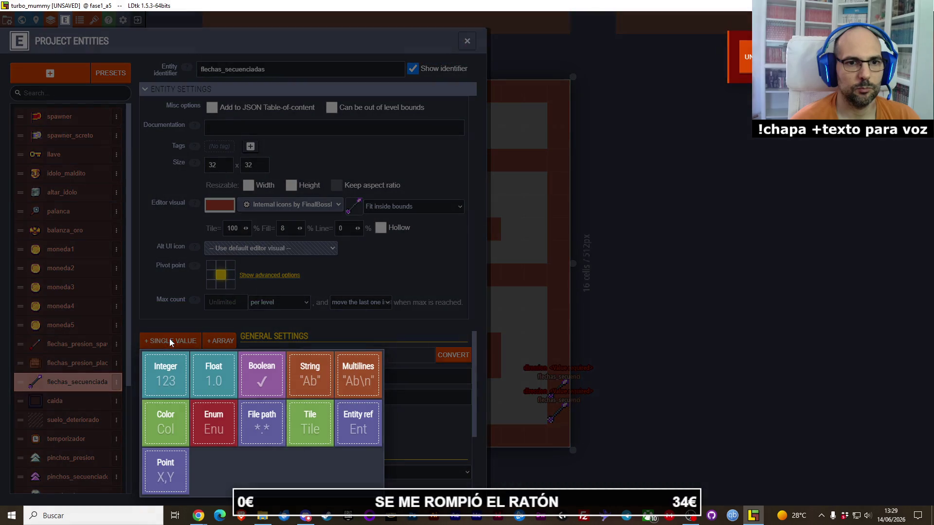
{"action": "left_click", "coordinate": [219, 430]}
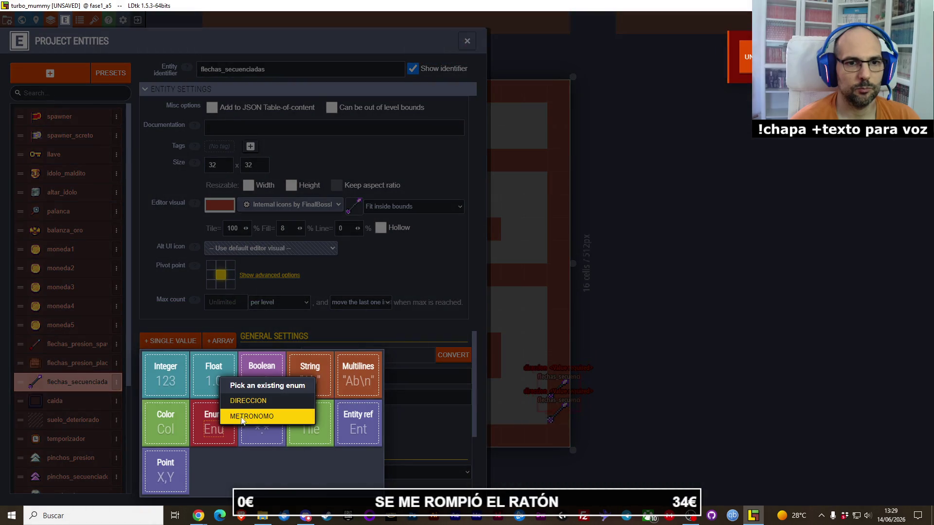
{"action": "left_click", "coordinate": [243, 417]}
{"action": "scroll", "coordinate": [329, 412], "scroll_direction": "down", "scroll_amount": 1}
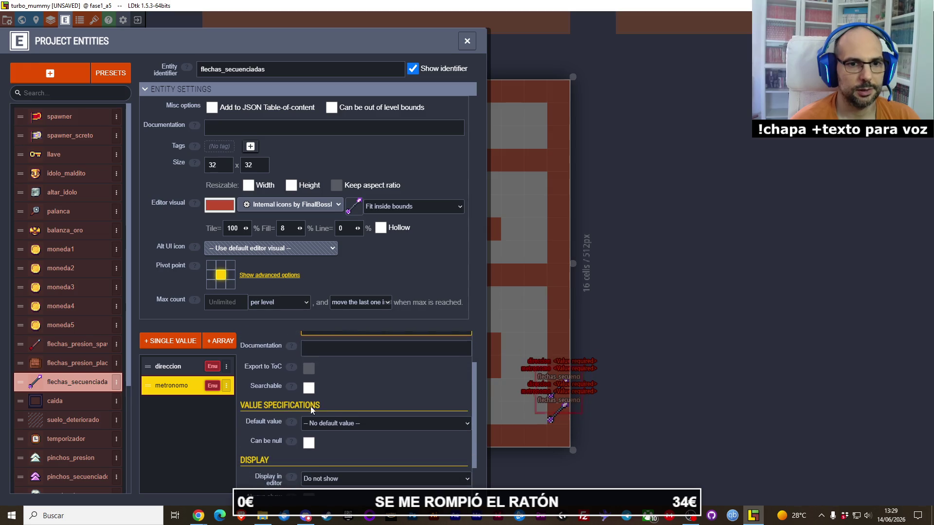
{"action": "left_click", "coordinate": [469, 40]}
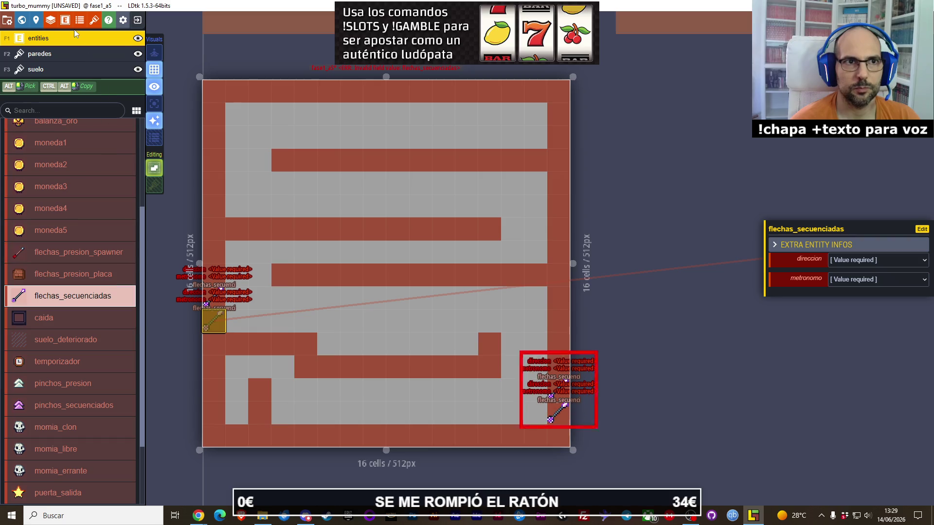
Make tic the default value of the flechas_secuenciadas metronomo enum field.
{"action": "left_click", "coordinate": [65, 20]}
{"action": "left_click", "coordinate": [190, 390]}
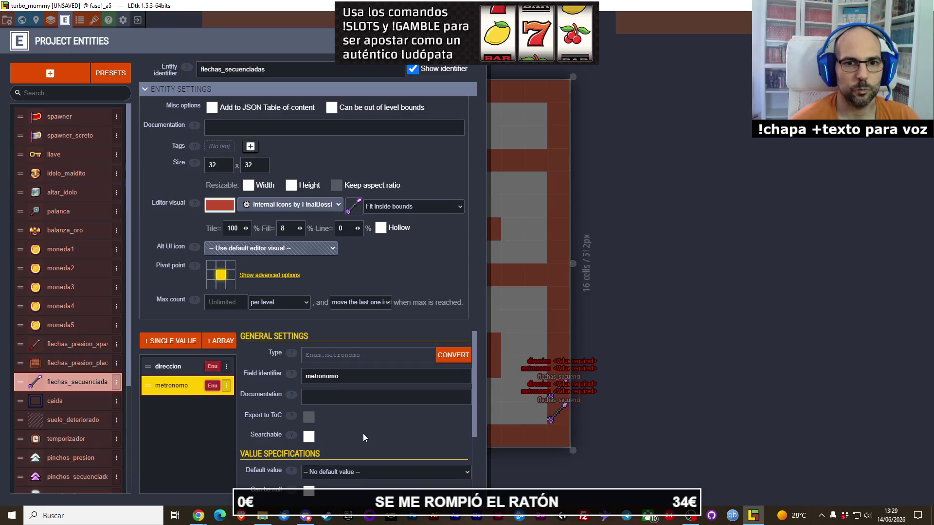
{"action": "scroll", "coordinate": [363, 434], "scroll_direction": "down", "scroll_amount": 2}
{"action": "left_click", "coordinate": [369, 385]}
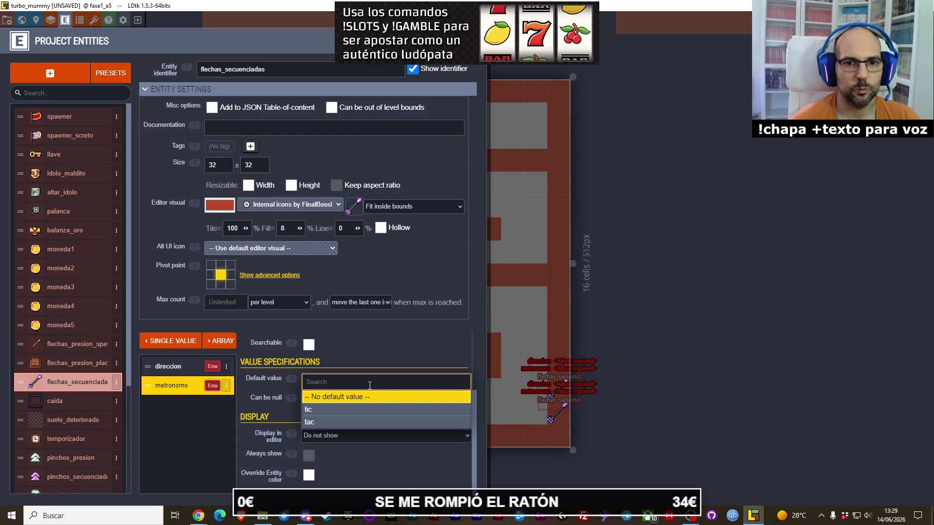
{"action": "left_click", "coordinate": [350, 409]}
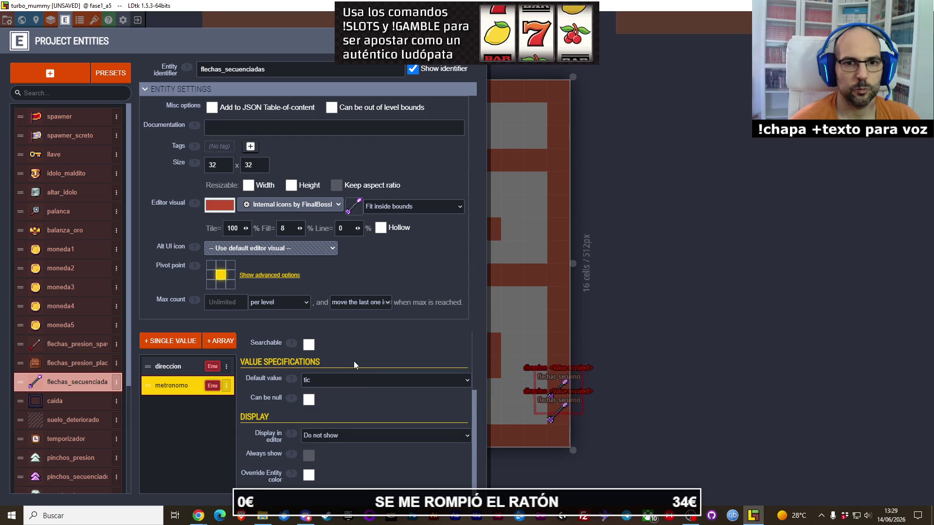
{"action": "left_click", "coordinate": [170, 371]}
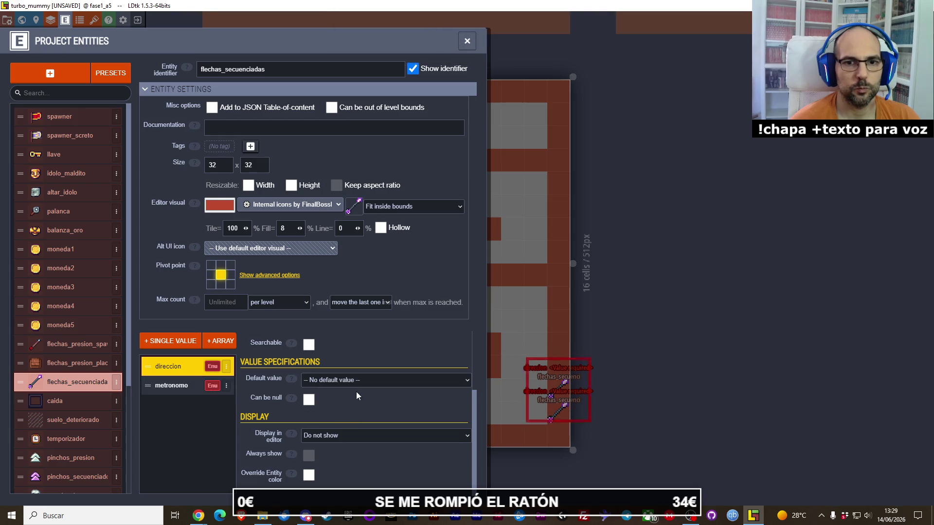
{"action": "left_click", "coordinate": [467, 41]}
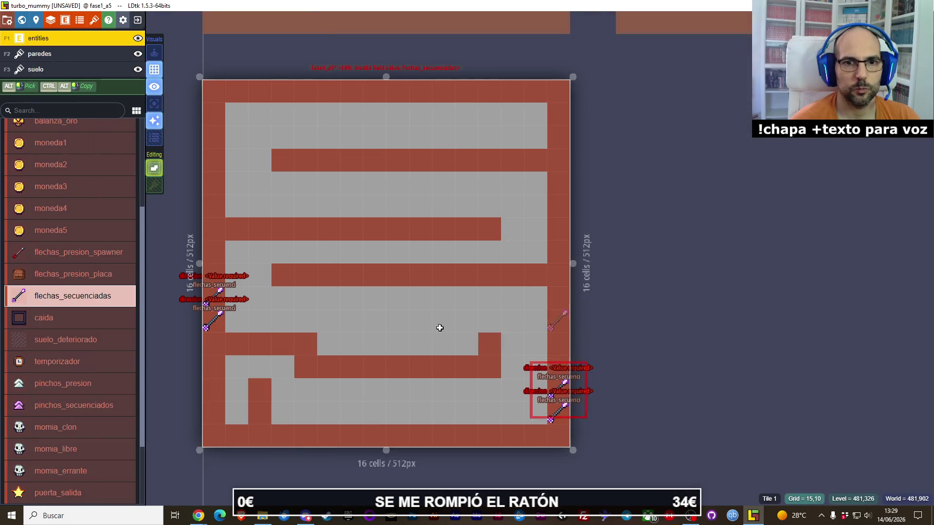
Set direccion to derecha_90 on the lower-left and upper-left arrow entities.
{"action": "left_click", "coordinate": [207, 322]}
{"action": "left_click", "coordinate": [863, 260]}
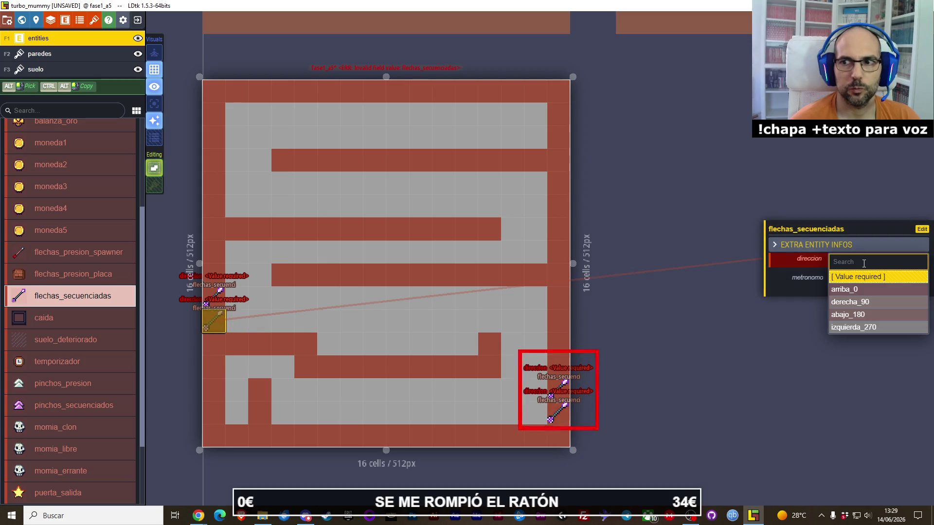
{"action": "left_click", "coordinate": [850, 301]}
{"action": "left_click", "coordinate": [214, 296]}
{"action": "left_click", "coordinate": [865, 261]}
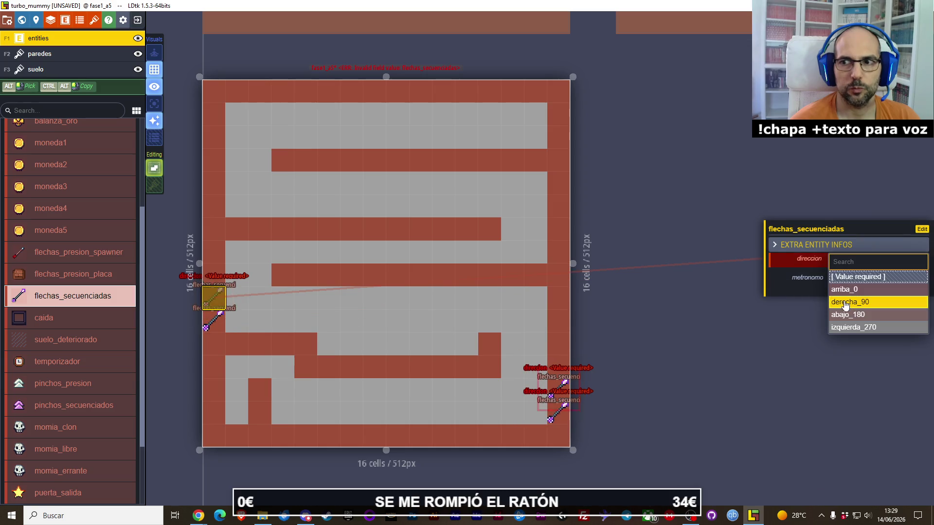
{"action": "left_click", "coordinate": [845, 302]}
Set direccion to izquierda_270 on both bottom-right arrows, keeping metronomo at tic.
{"action": "left_click", "coordinate": [558, 389]}
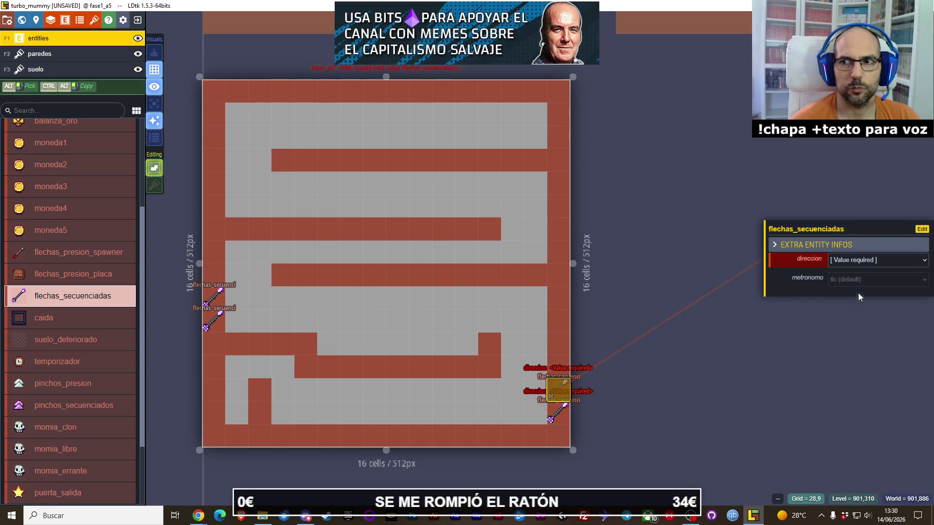
{"action": "left_click", "coordinate": [860, 268]}
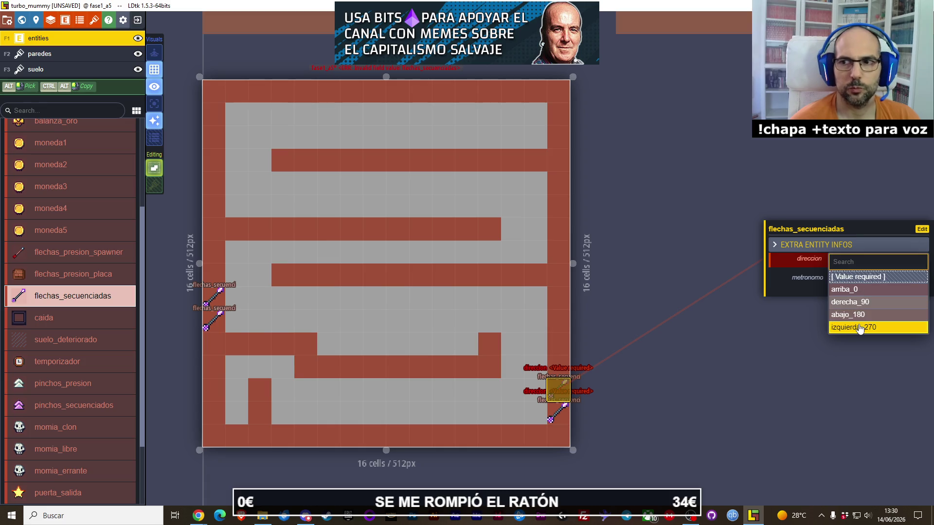
{"action": "left_click", "coordinate": [860, 328]}
{"action": "left_click", "coordinate": [558, 412]}
{"action": "left_click", "coordinate": [849, 268]}
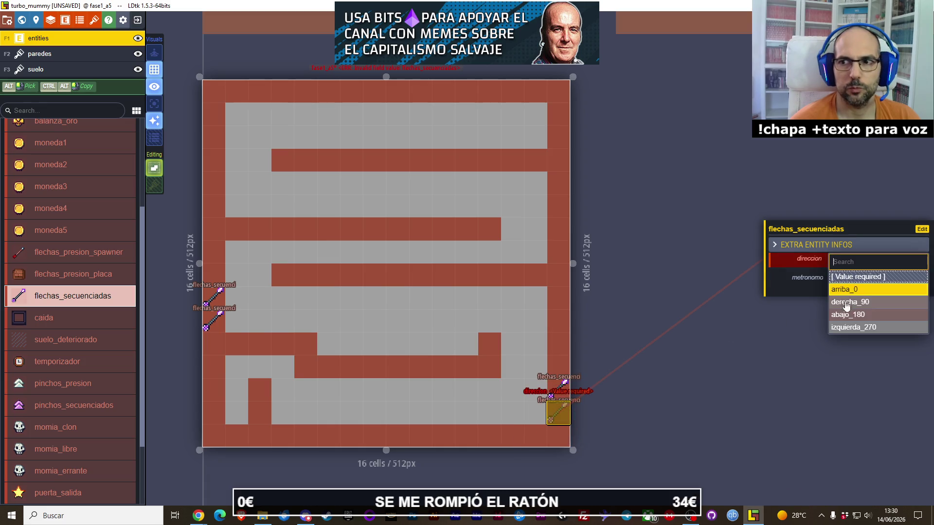
{"action": "left_click", "coordinate": [851, 327]}
{"action": "left_click", "coordinate": [852, 285]}
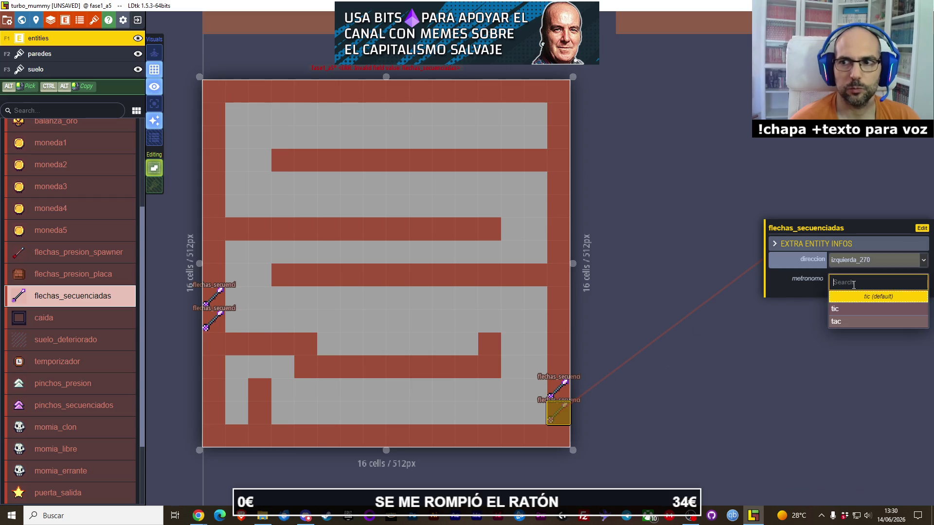
{"action": "left_click", "coordinate": [672, 325]}
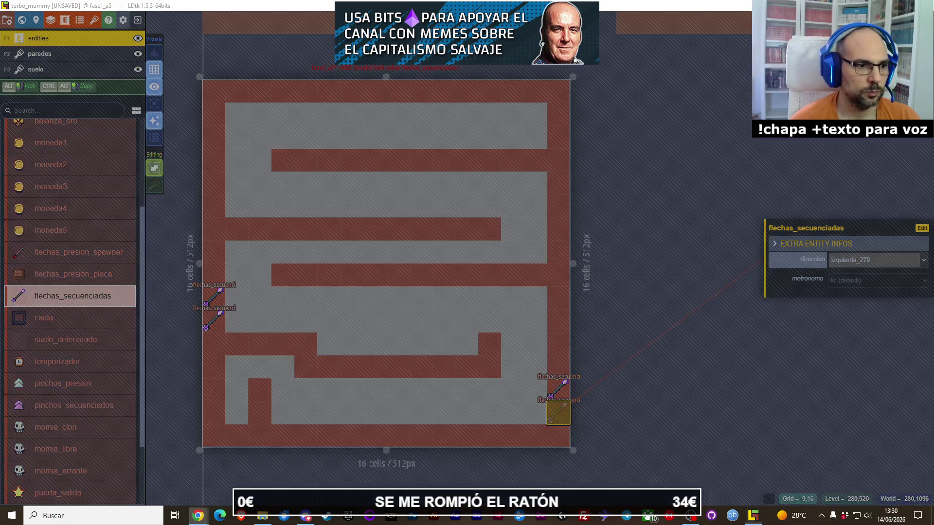